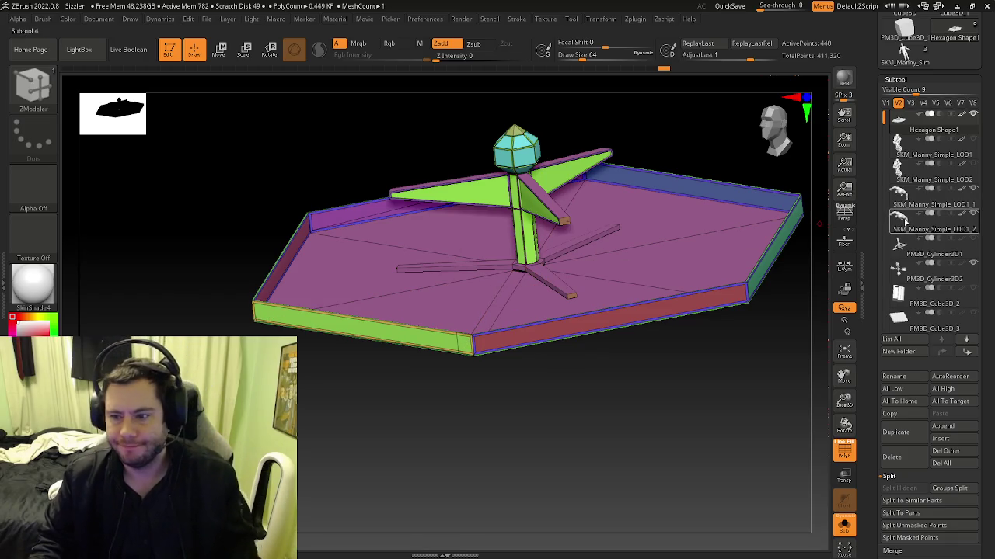
Assign the front rim strips to the teal polygroup using PolyGroup > A Single Poly.
mouse_move(777, 163)
mouse_down()
mouse_move(768, 122)
mouse_move(420, 344)
mouse_up()
key(space)
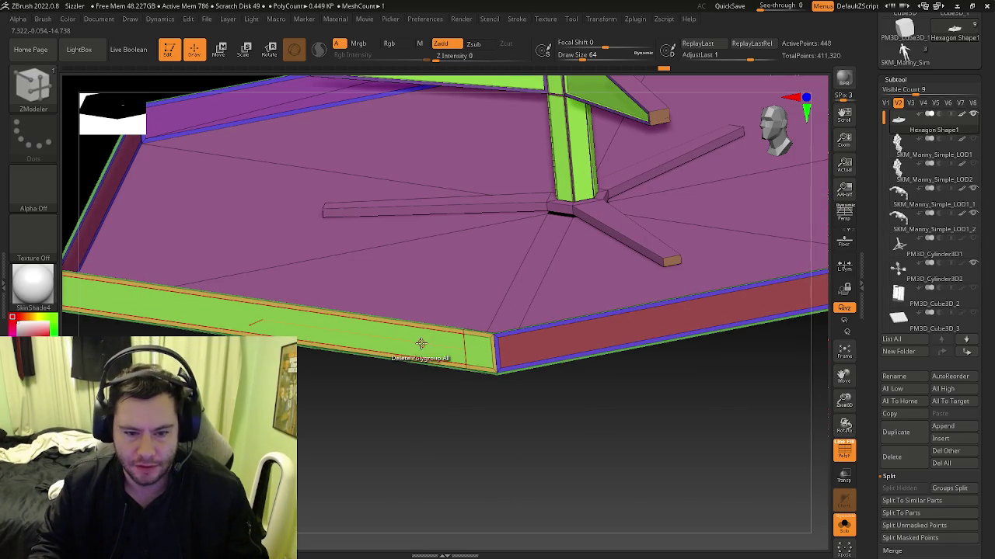
key(space)
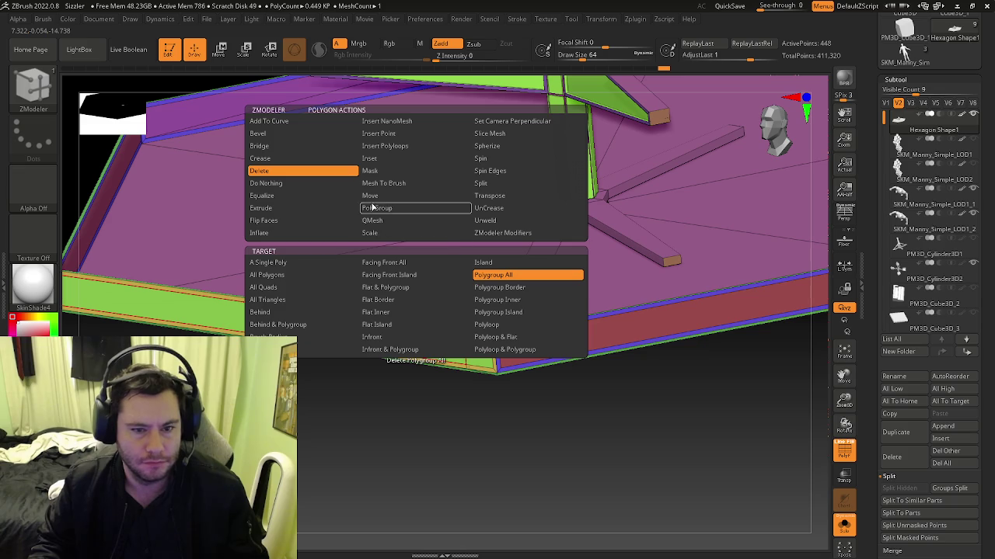
click(379, 208)
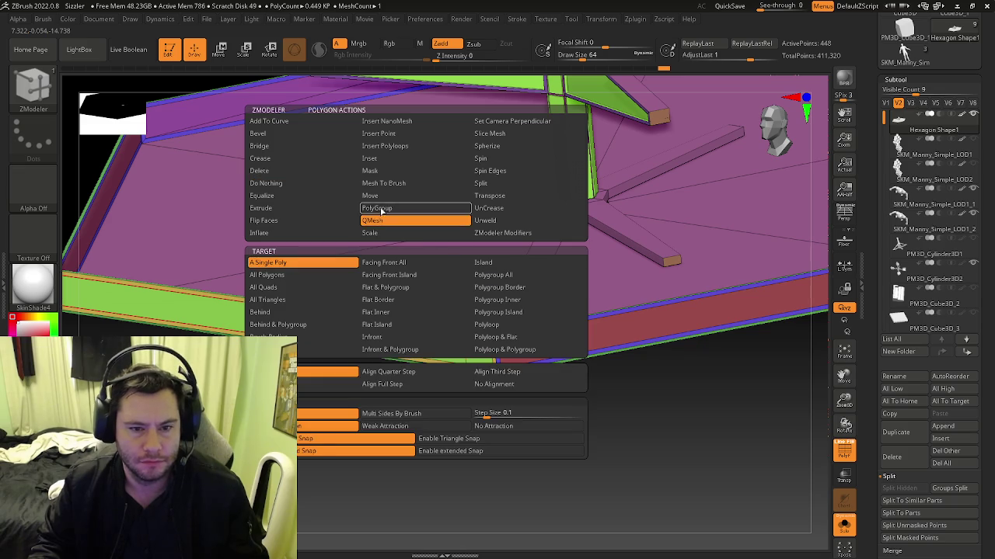
click(322, 267)
click(395, 338)
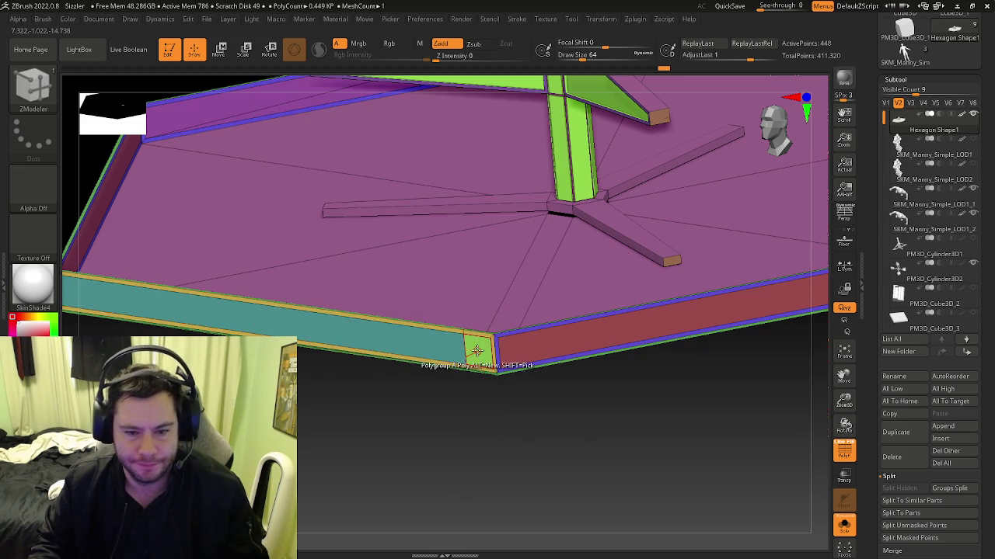
drag(419, 385, 481, 333)
mouse_move(478, 367)
mouse_down()
mouse_move(577, 336)
mouse_move(495, 370)
mouse_move(514, 263)
mouse_up()
click(575, 346)
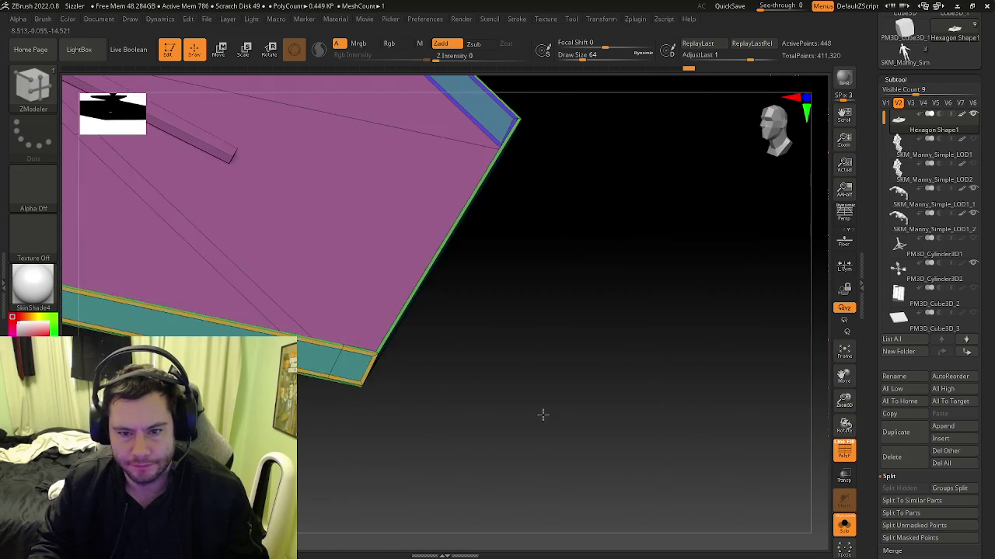
Delete the extra edge on the purple rim strip and orbit to inspect the hexagon.
click(494, 233)
mouse_move(494, 237)
mouse_down()
mouse_move(579, 289)
mouse_move(266, 288)
mouse_up()
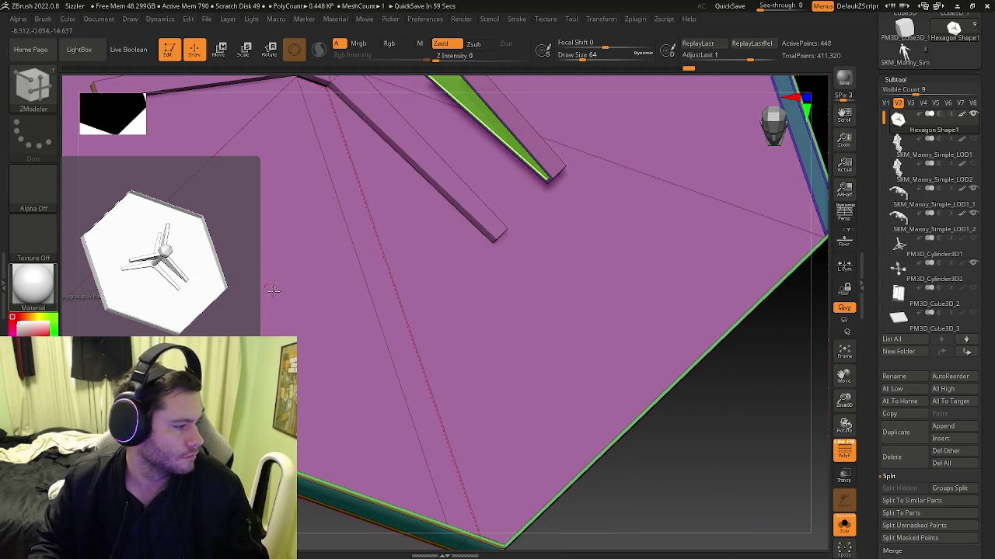
drag(793, 435, 729, 314)
mouse_move(734, 168)
mouse_down()
mouse_move(655, 259)
mouse_move(634, 227)
mouse_move(721, 221)
mouse_move(599, 237)
mouse_move(443, 105)
mouse_move(443, 144)
mouse_up()
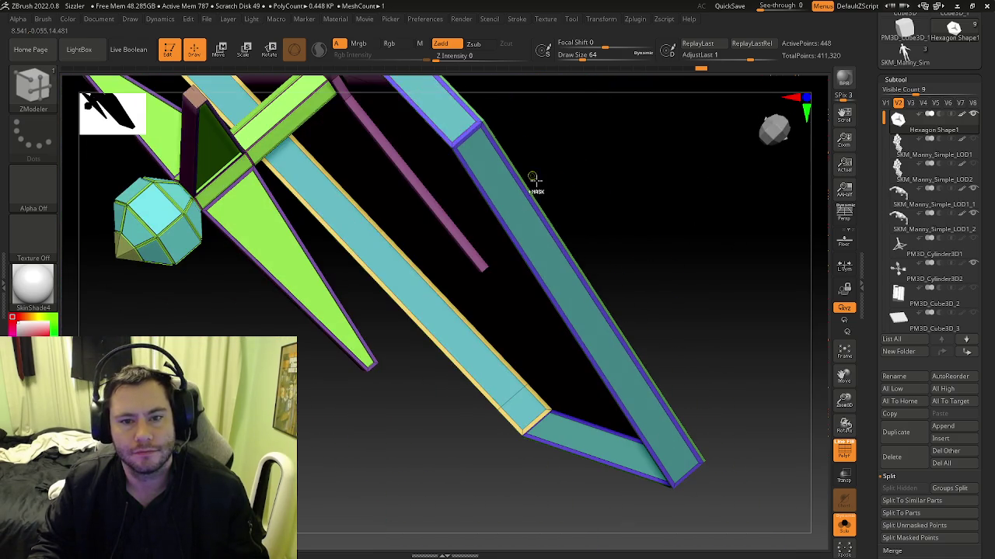
mouse_move(515, 164)
mouse_down()
mouse_move(396, 190)
mouse_move(434, 101)
mouse_move(460, 182)
mouse_move(358, 182)
mouse_up()
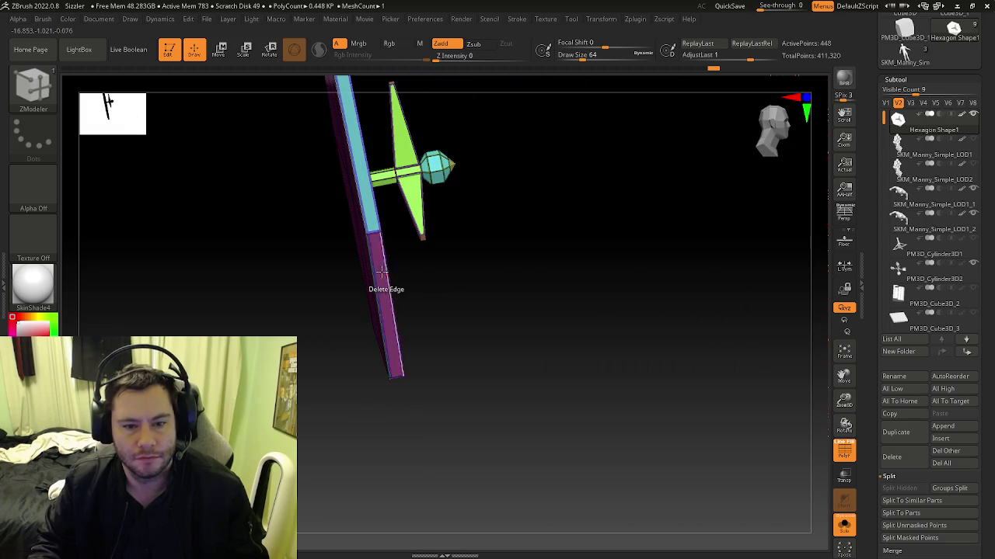
drag(380, 266, 283, 269)
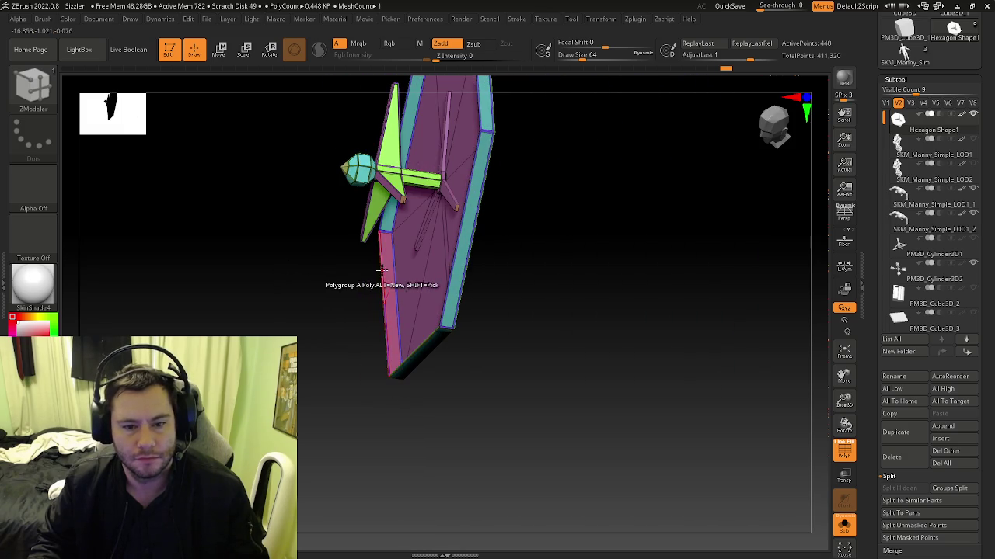
mouse_move(386, 267)
mouse_down()
mouse_move(475, 360)
mouse_move(378, 294)
mouse_move(388, 326)
mouse_up()
ctrl+right_drag(389, 326, 419, 343)
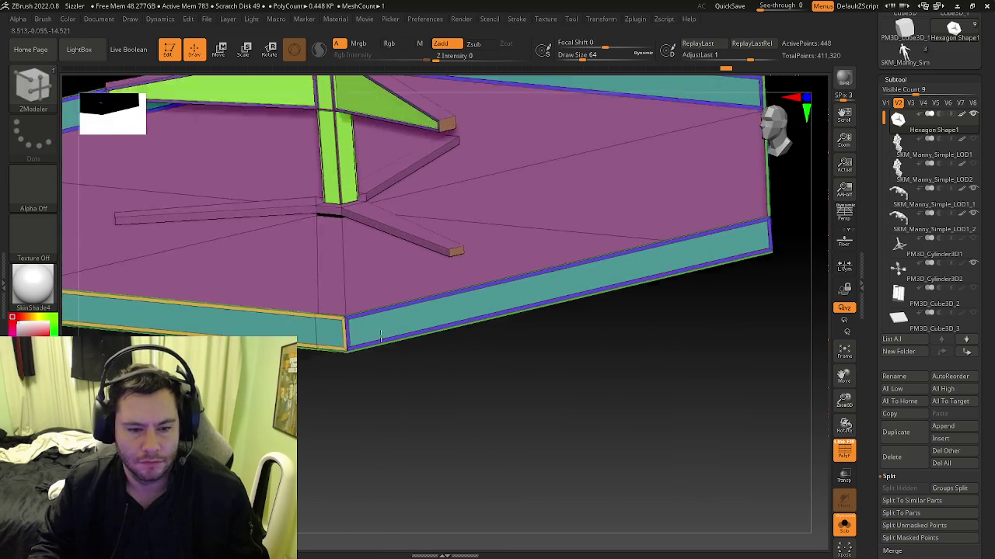
Frame the mesh and toggle polygroup colours off and back on to check the shape.
key(f)
key(shift+f)
mouse_move(455, 283)
right_down()
mouse_move(481, 270)
mouse_move(466, 284)
mouse_move(478, 323)
mouse_move(468, 326)
mouse_move(478, 320)
mouse_move(488, 366)
mouse_move(473, 300)
mouse_move(350, 325)
mouse_move(418, 313)
mouse_move(379, 350)
mouse_move(377, 319)
mouse_move(369, 350)
mouse_move(397, 342)
mouse_move(412, 365)
mouse_move(404, 350)
mouse_move(423, 341)
right_up()
key(shift+f)
Frame the platform, then turn off Solo to reveal the chairs, seats and Manny figure.
mouse_move(296, 432)
right_down()
mouse_move(333, 417)
mouse_move(406, 415)
right_up()
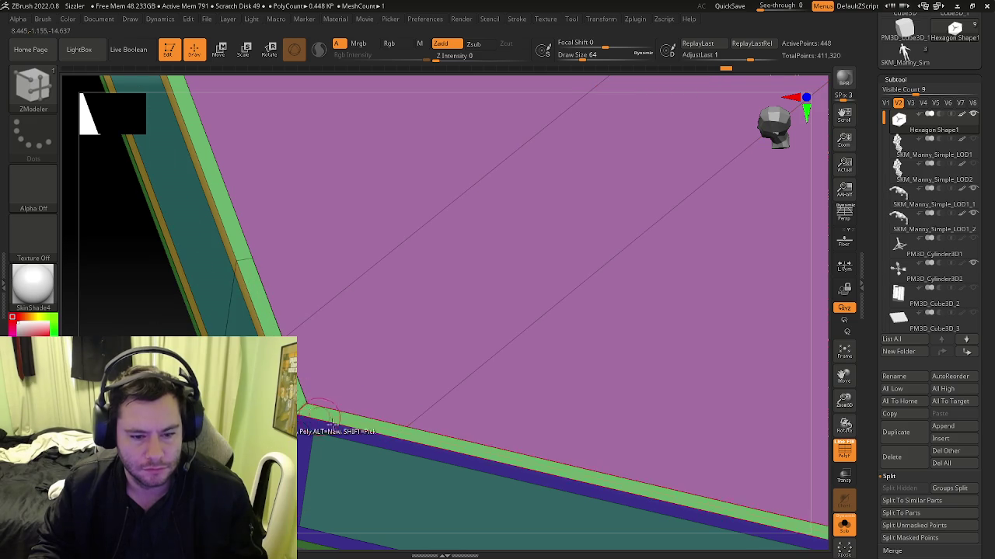
key(f)
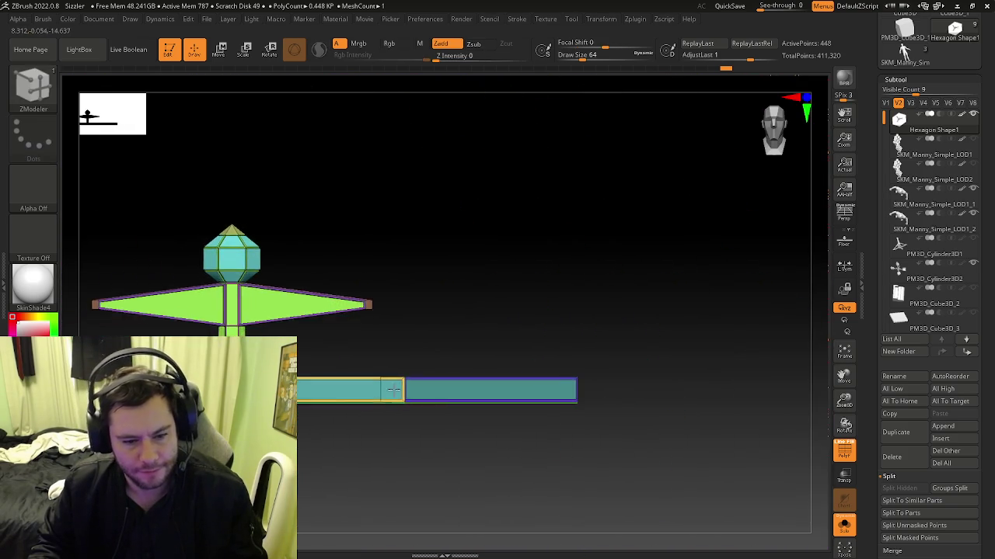
mouse_move(393, 390)
mouse_down()
mouse_move(415, 451)
mouse_move(395, 400)
mouse_move(312, 413)
mouse_move(664, 311)
mouse_up()
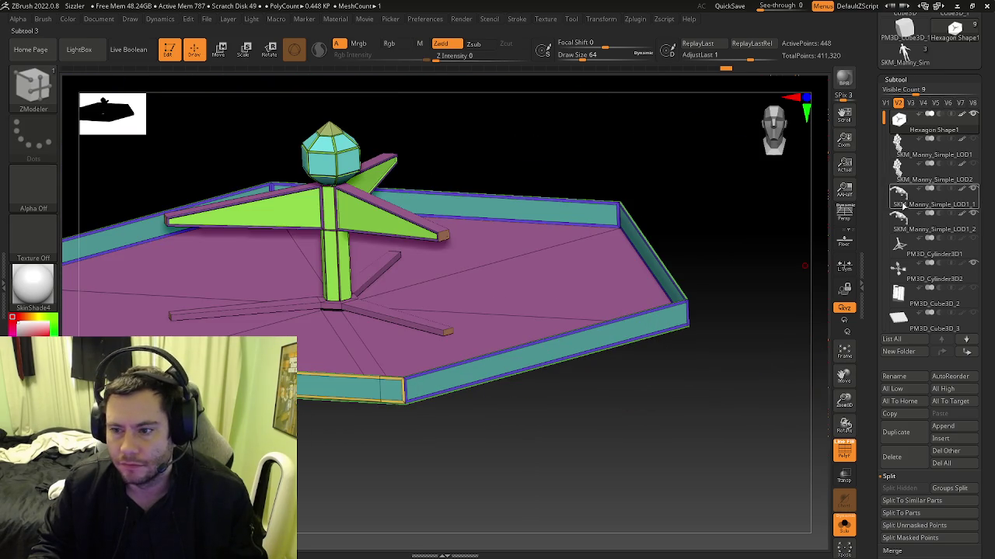
click(844, 527)
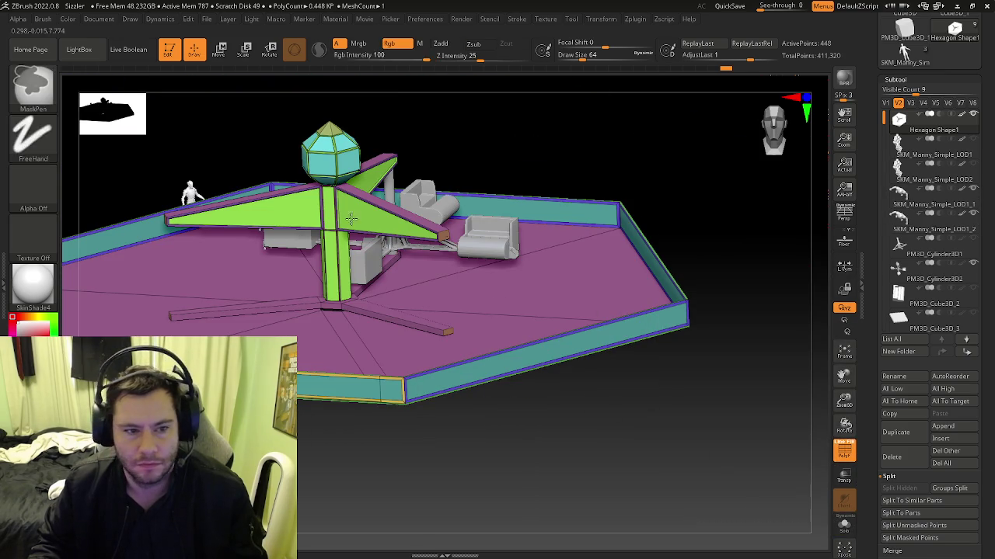
Select the SKM_Manny_Simple_LOD1_1 figure and move it onto the platform's floor edge.
key(shift+f)
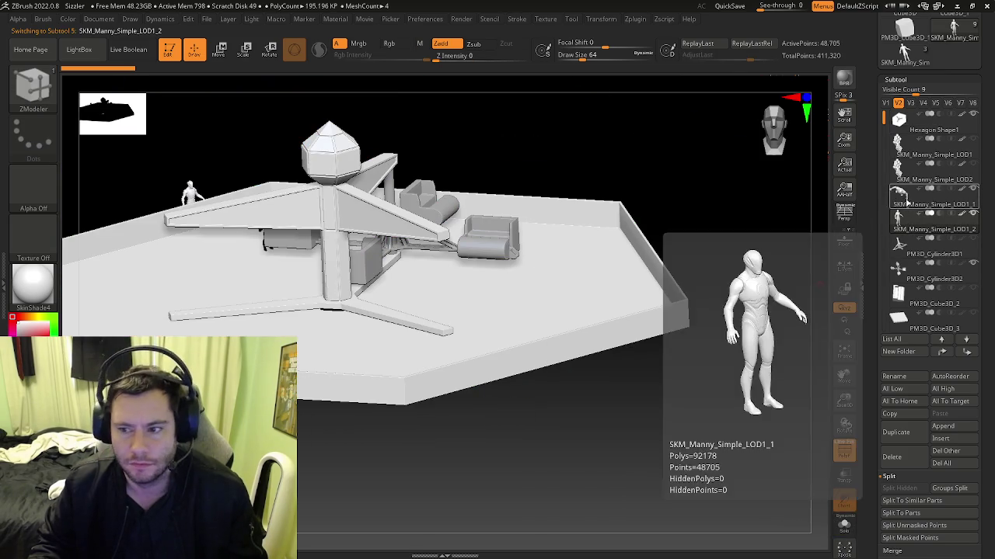
click(899, 195)
key(w)
mouse_move(243, 177)
mouse_down()
mouse_move(671, 296)
mouse_move(430, 347)
mouse_up()
mouse_move(430, 348)
ctrl+right_down()
mouse_move(565, 439)
mouse_move(688, 348)
ctrl+right_up()
Turn the figure 45 degrees and nudge it into the wall corner.
right_drag(536, 408, 426, 392)
mouse_move(426, 392)
mouse_down()
mouse_move(407, 412)
mouse_move(469, 402)
mouse_up()
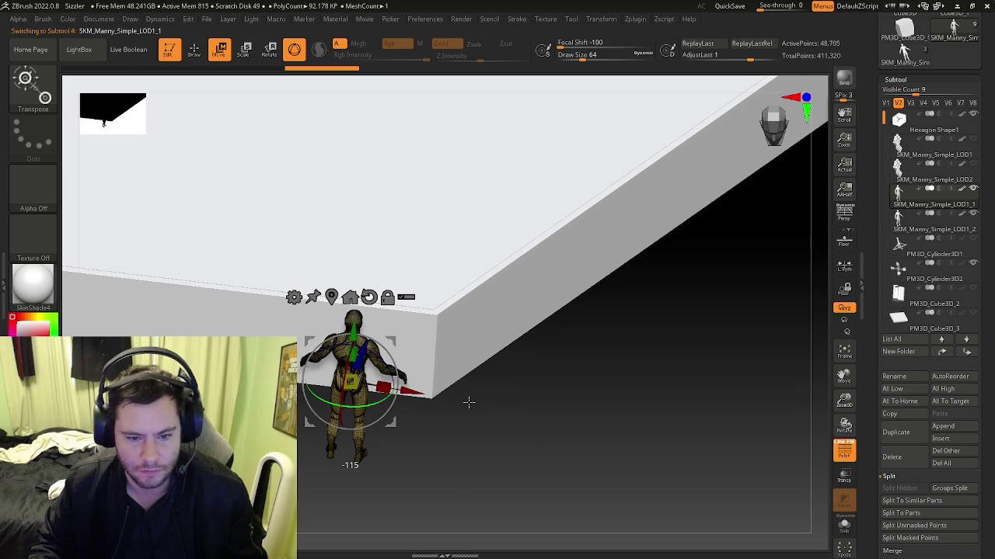
drag(363, 345, 394, 302)
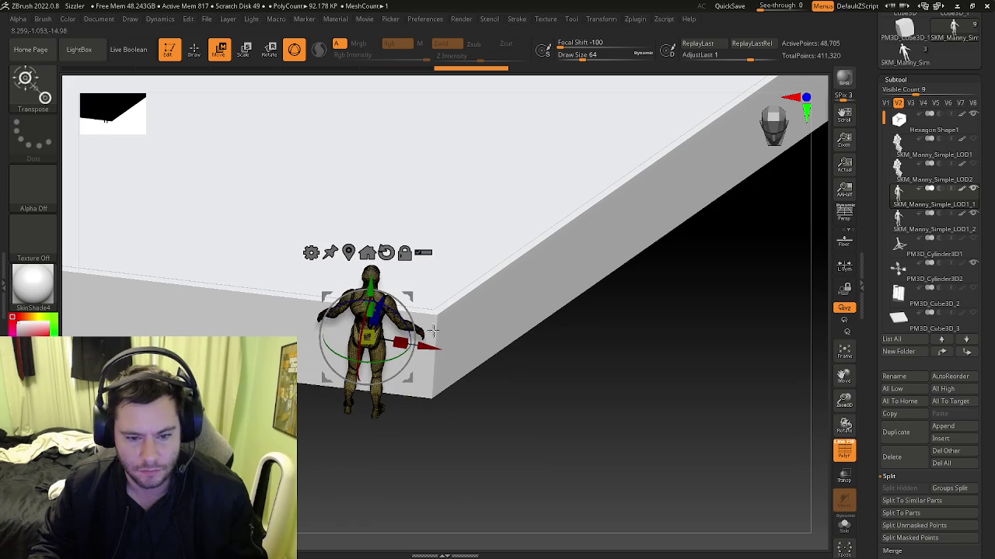
drag(430, 347, 448, 350)
Reselect Hexagon Shape1 and orbit to a closer view of the walls.
click(901, 120)
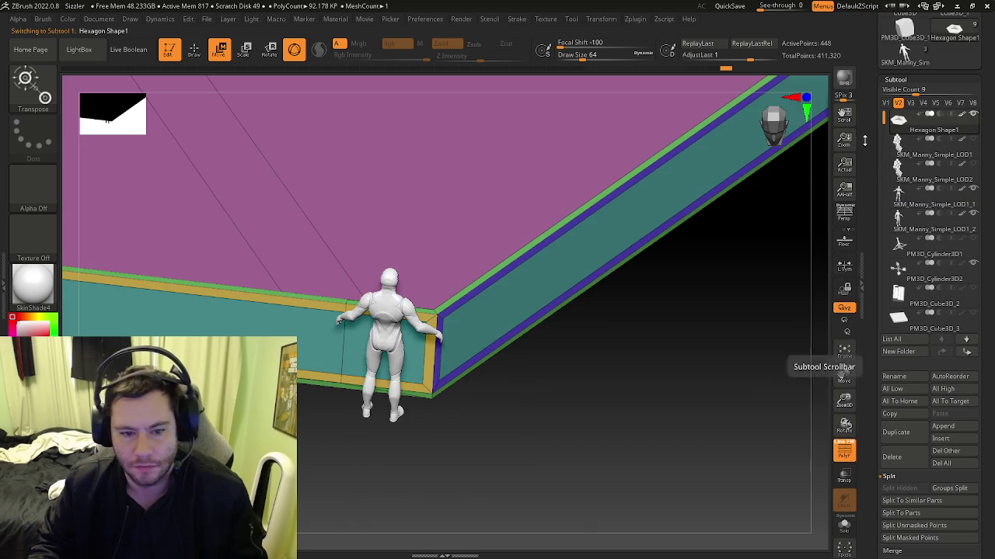
shift+drag(441, 219, 552, 320)
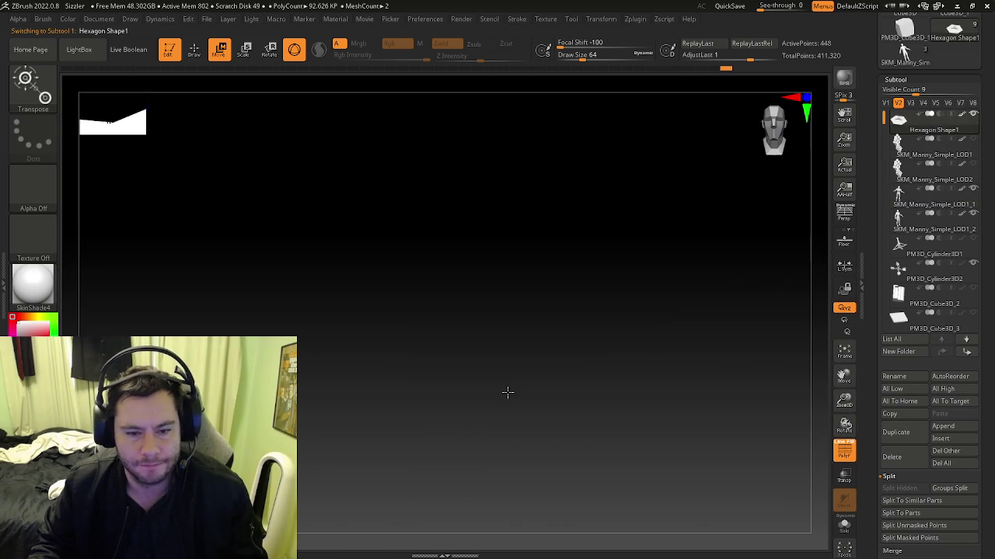
mouse_move(532, 382)
mouse_down()
mouse_move(629, 463)
mouse_move(475, 424)
mouse_move(472, 535)
mouse_move(475, 335)
mouse_up()
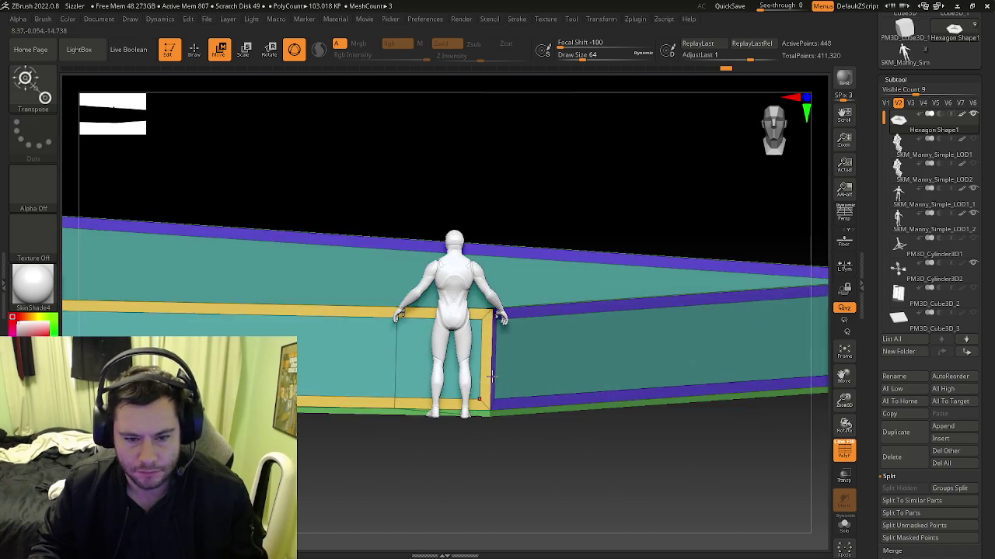
Switch to ZModeler and set the edge action to Slide with a complete edge loop target.
key(b)
key(z)
key(m)
key(space)
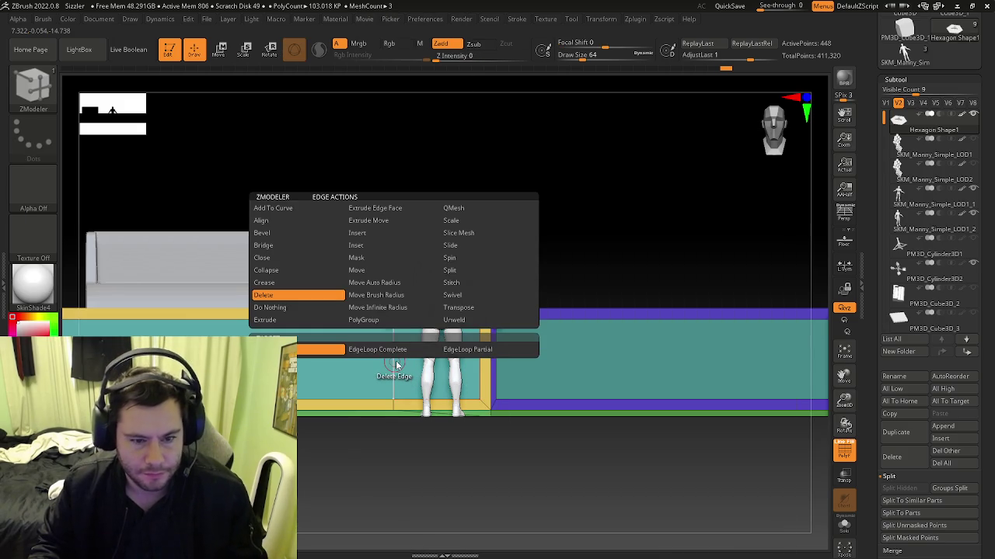
click(466, 247)
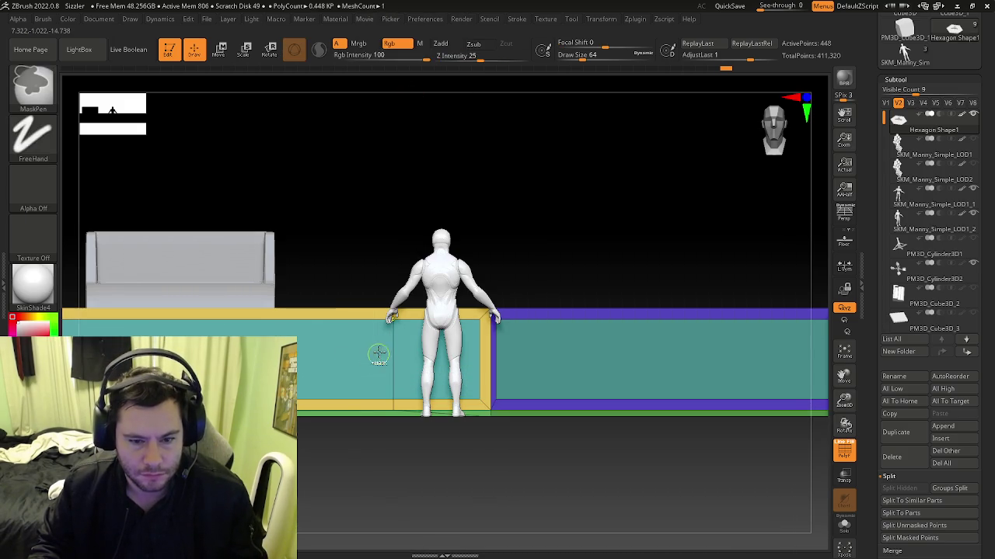
key(space)
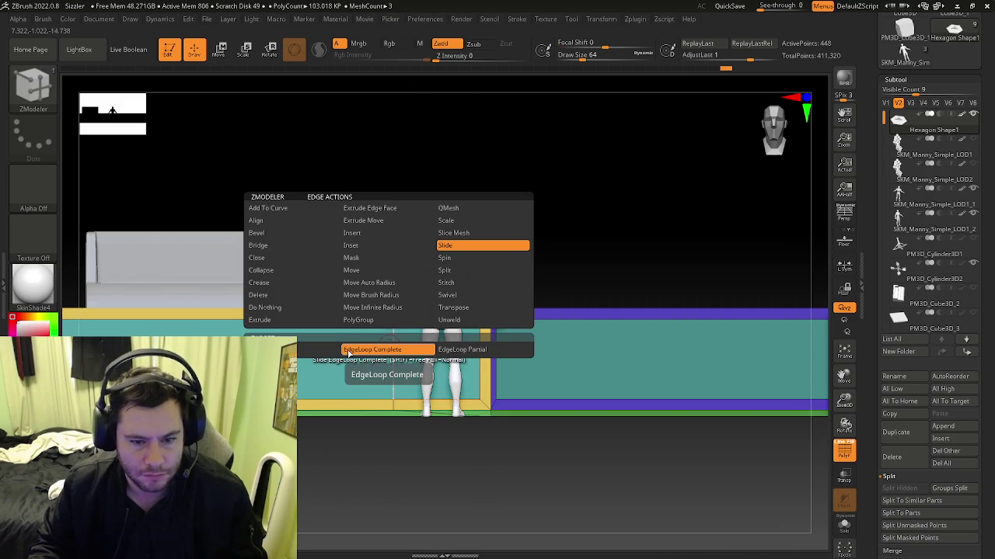
click(348, 351)
Orbit to face the long front wall behind the figure, ready to slide its edge.
drag(388, 262, 393, 311)
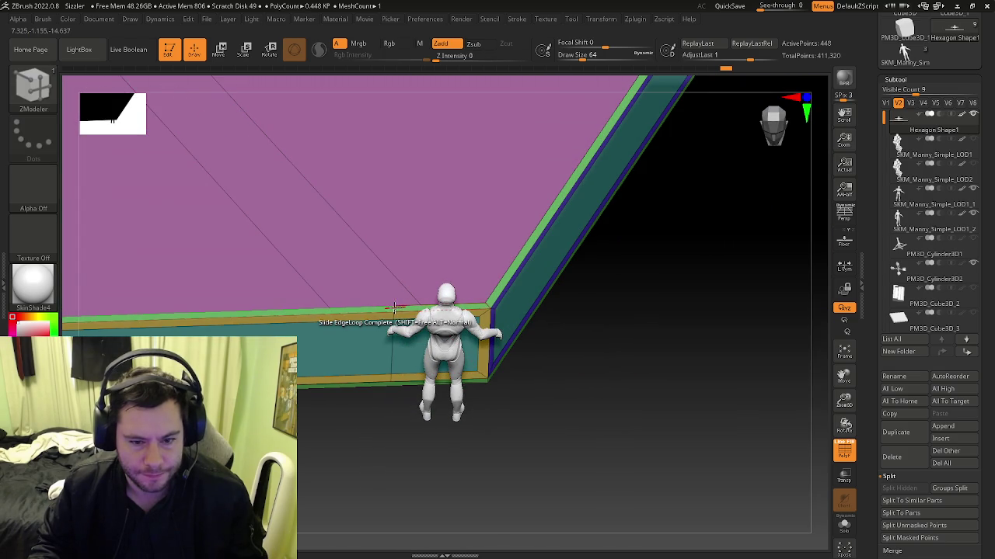
key(space)
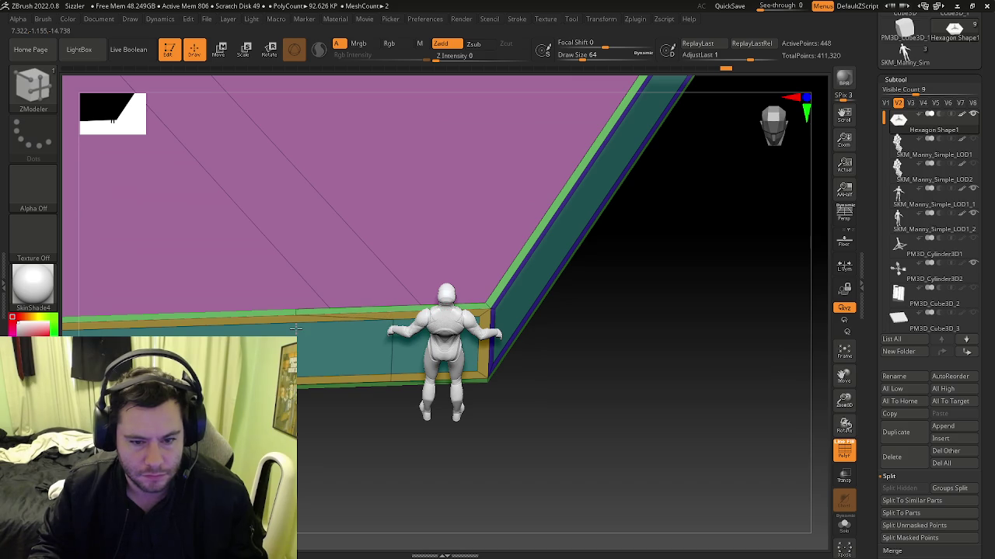
mouse_move(307, 326)
right_down()
mouse_move(315, 370)
mouse_move(326, 342)
right_up()
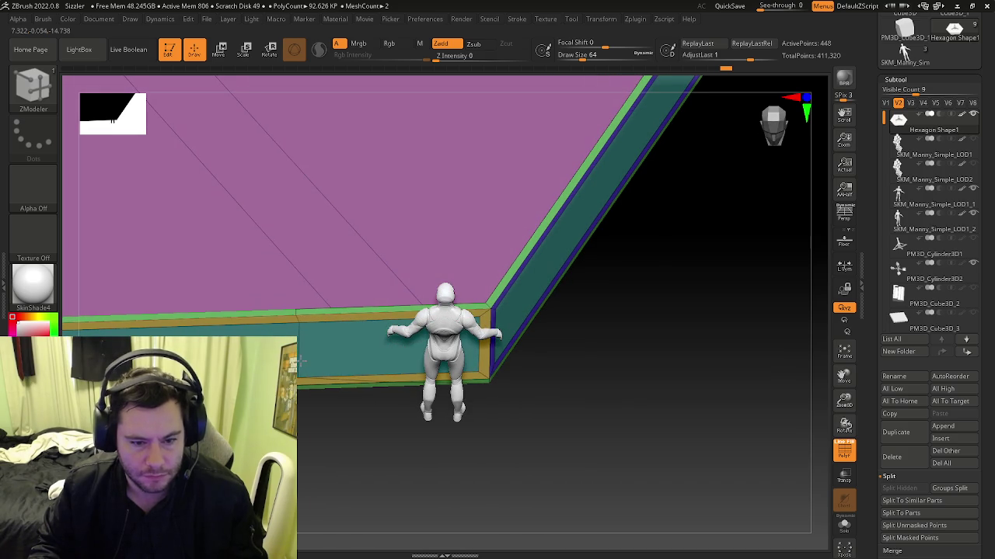
mouse_move(323, 367)
right_down()
mouse_move(329, 340)
mouse_move(337, 349)
right_up()
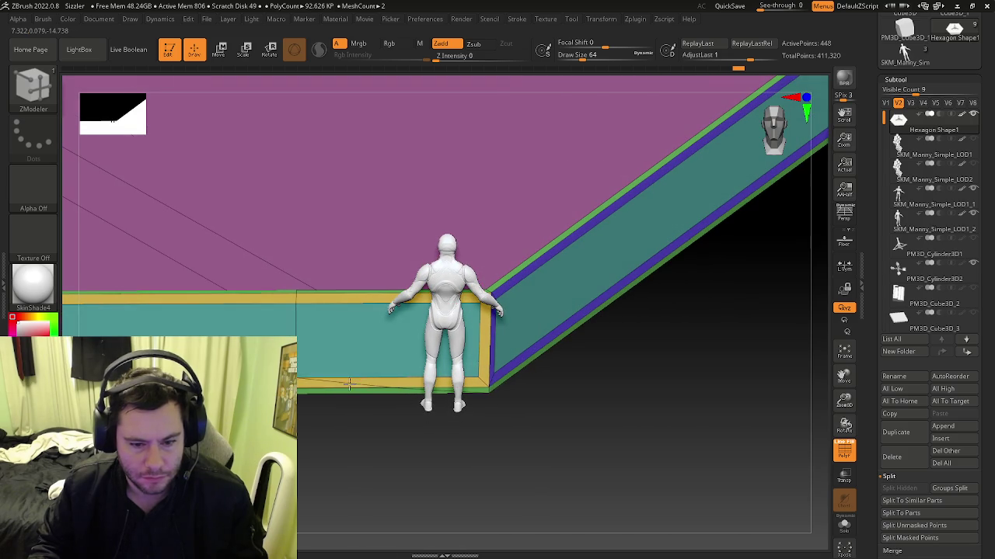
key(ctrl)
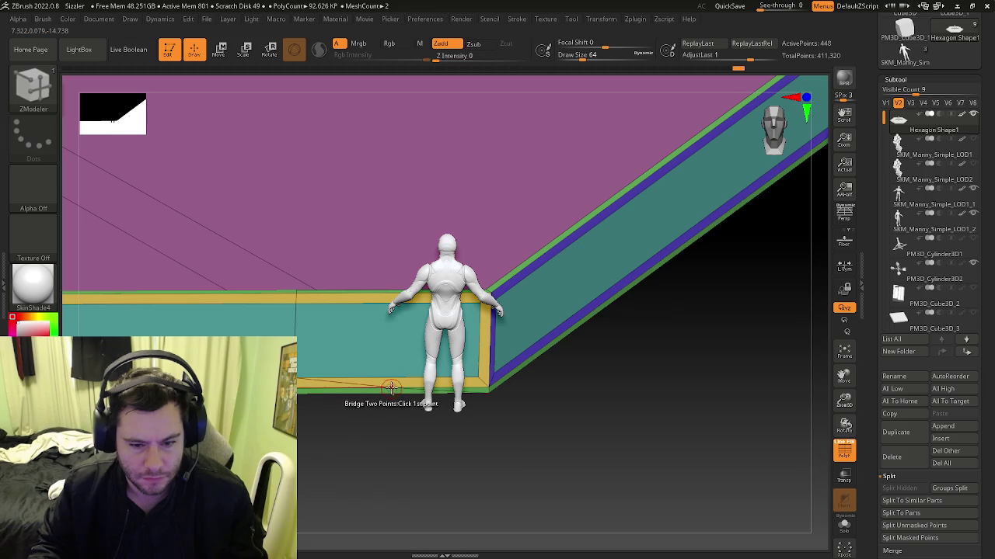
Slide the vertical wall edge loop left, switching between partial and complete edge loop targets.
key(ctrl)
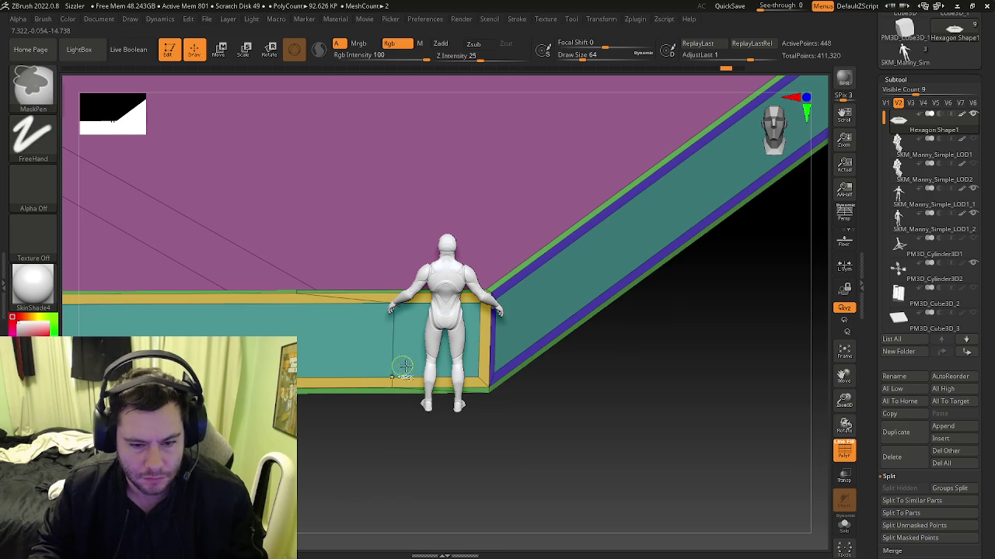
key(space)
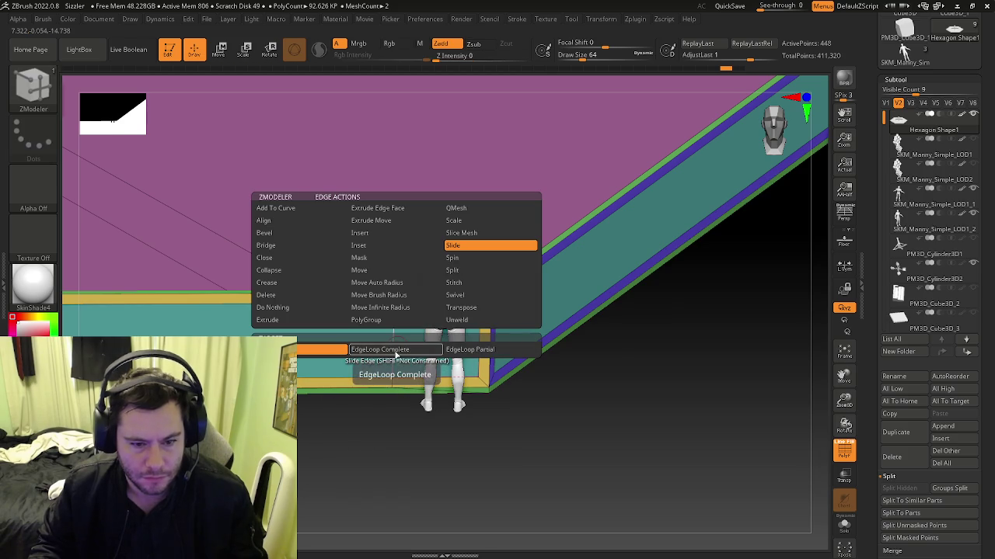
key(space)
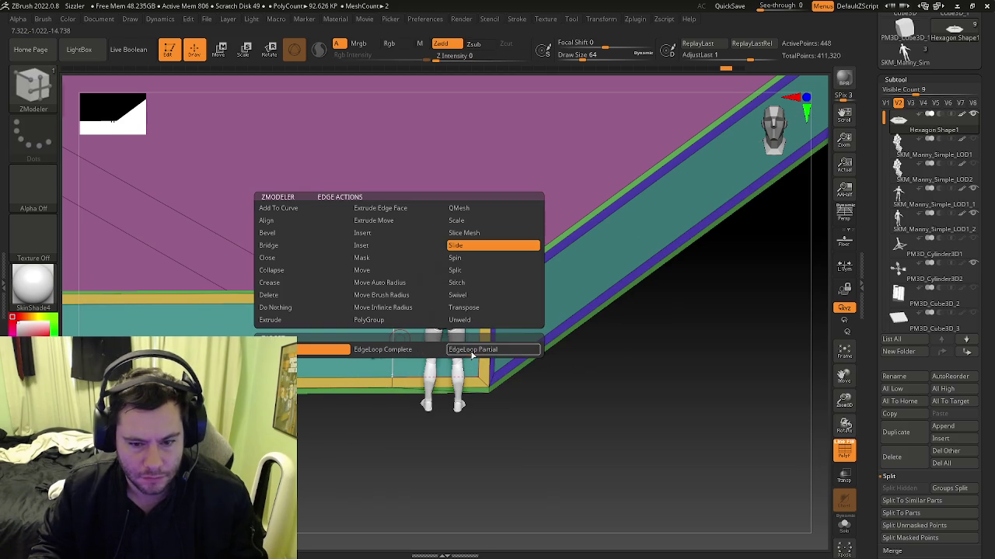
click(472, 352)
drag(393, 336, 359, 337)
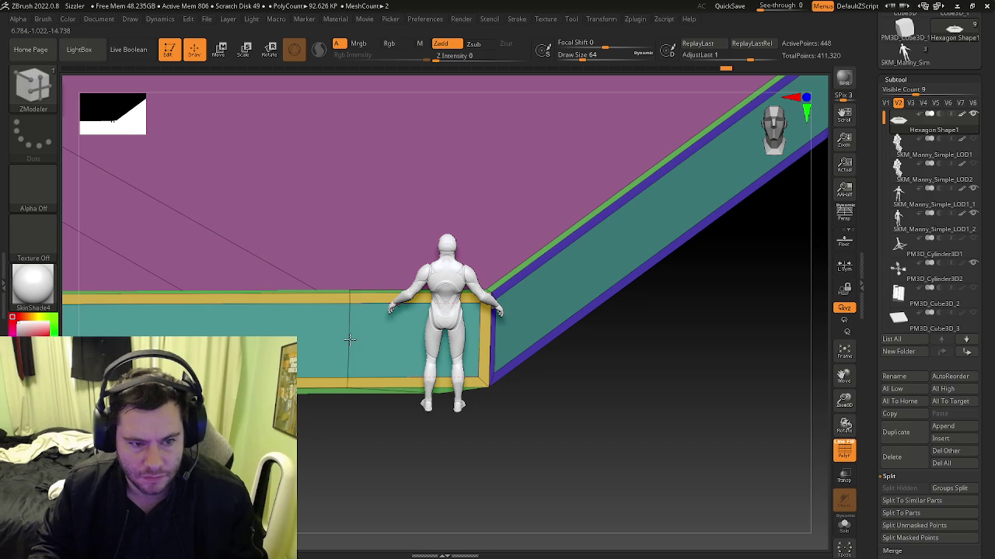
scroll(399, 338, up, 2)
key(space)
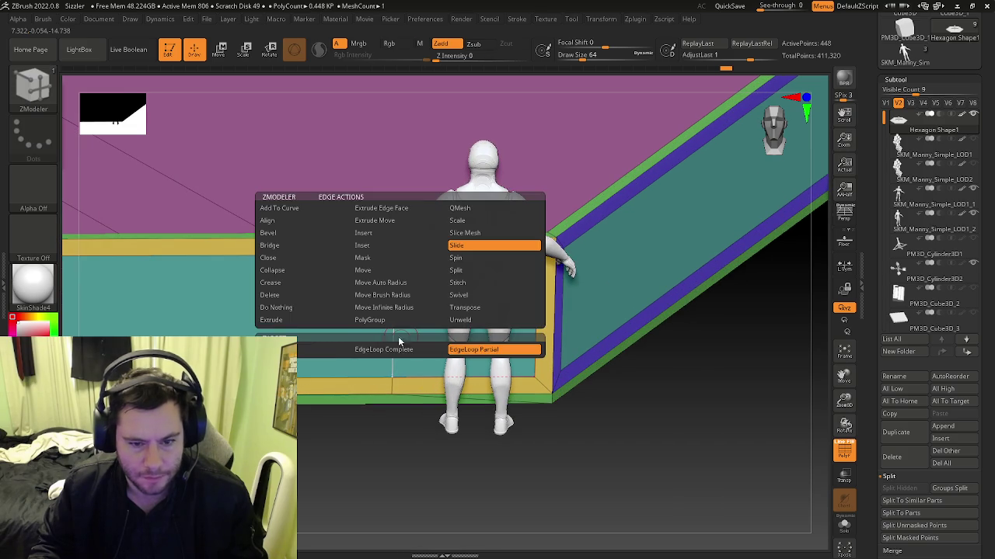
click(311, 353)
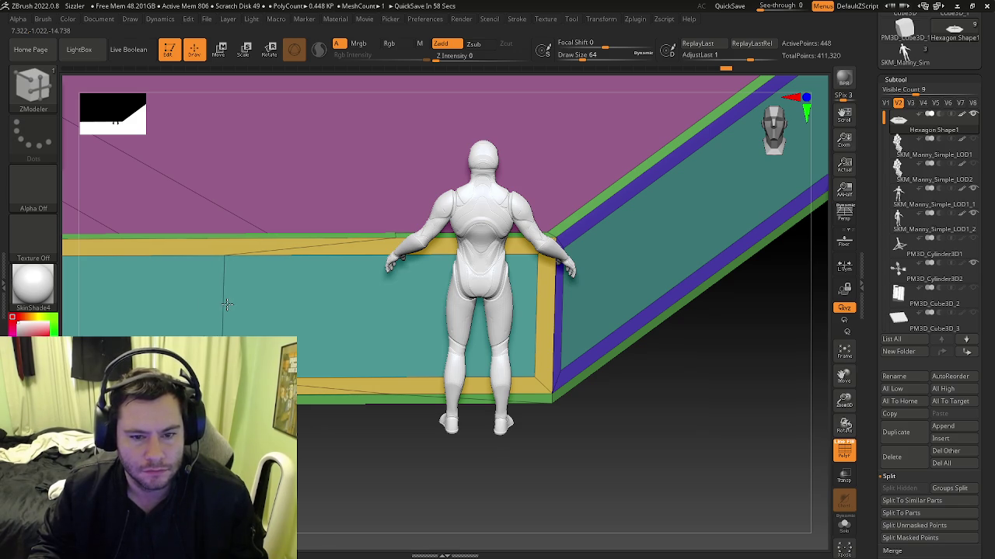
Orbit around and under the wall, then zoom out to the whole hexagonal base.
right_drag(229, 304, 446, 287)
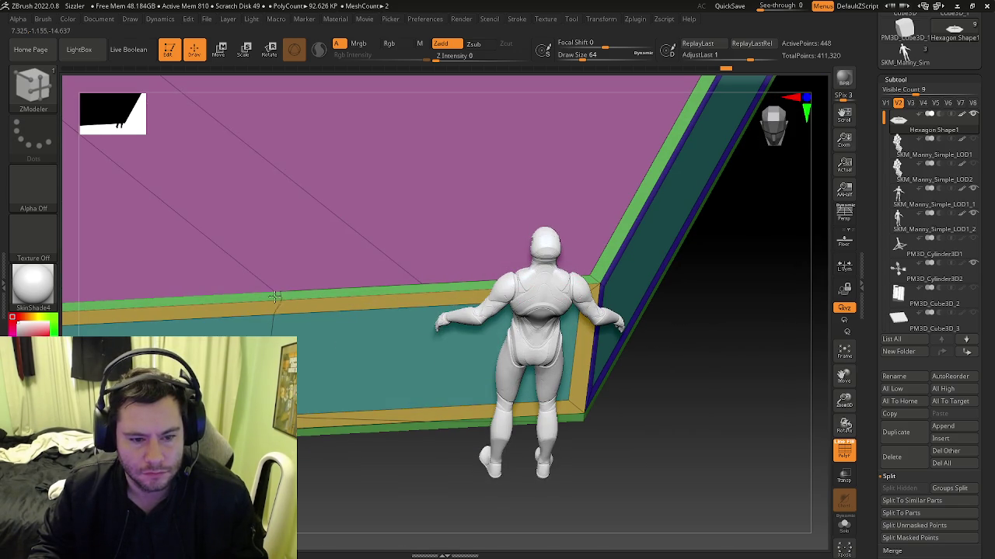
mouse_move(298, 315)
right_down()
mouse_move(311, 296)
mouse_move(267, 289)
right_up()
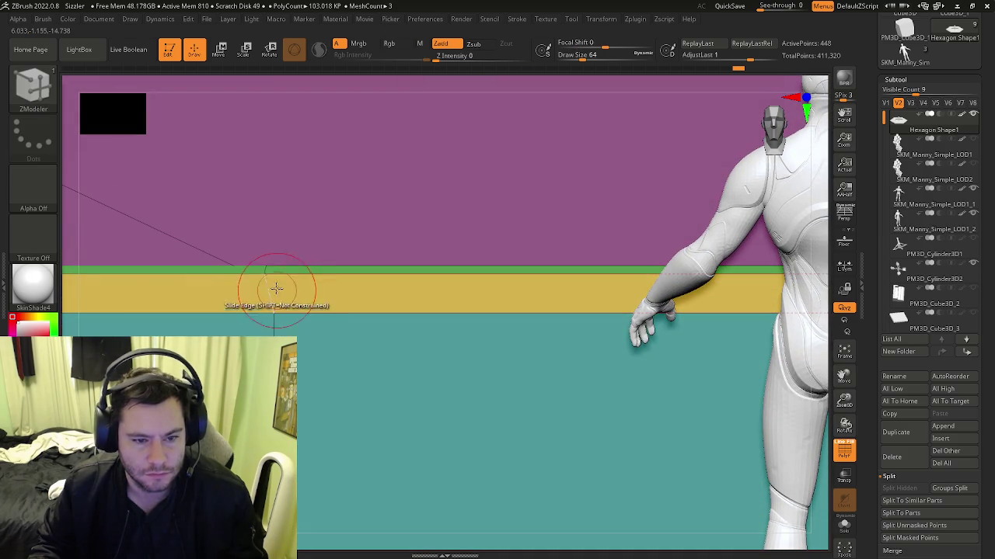
click(276, 281)
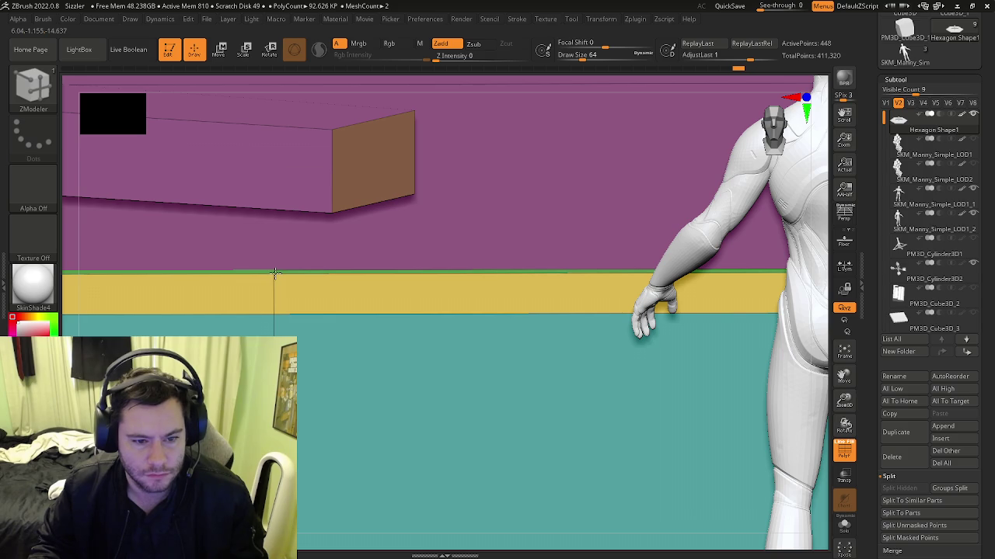
mouse_move(395, 295)
right_down()
mouse_move(337, 286)
mouse_move(613, 296)
right_up()
mouse_move(569, 328)
right_down()
mouse_move(378, 328)
mouse_move(428, 351)
right_up()
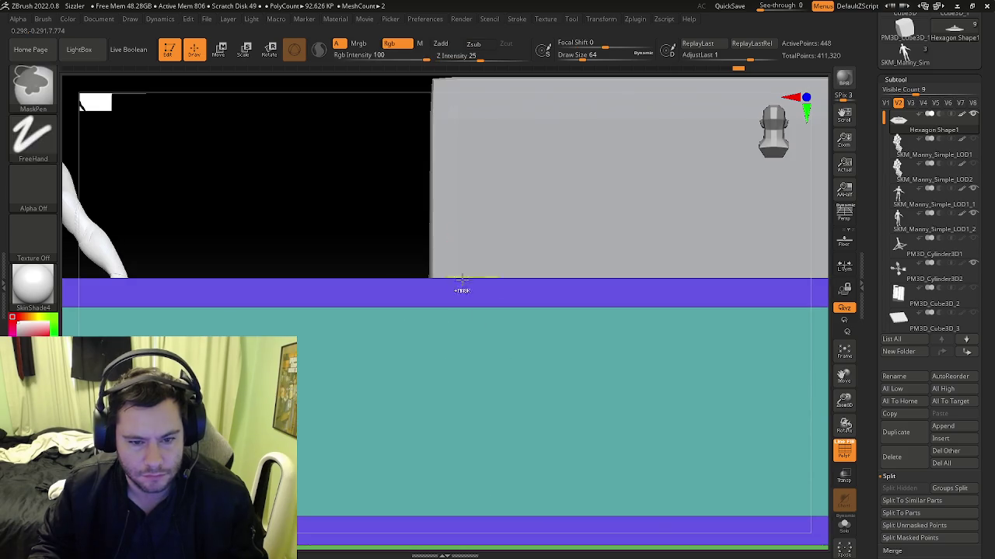
Turn on PolyFrame and slide the front wall points with ZModeler's Point Slide action.
mouse_move(461, 285)
right_down()
mouse_move(412, 394)
mouse_move(498, 346)
mouse_move(500, 317)
mouse_move(533, 315)
mouse_move(461, 396)
right_up()
key(shift+f)
key(b)
key(z)
key(m)
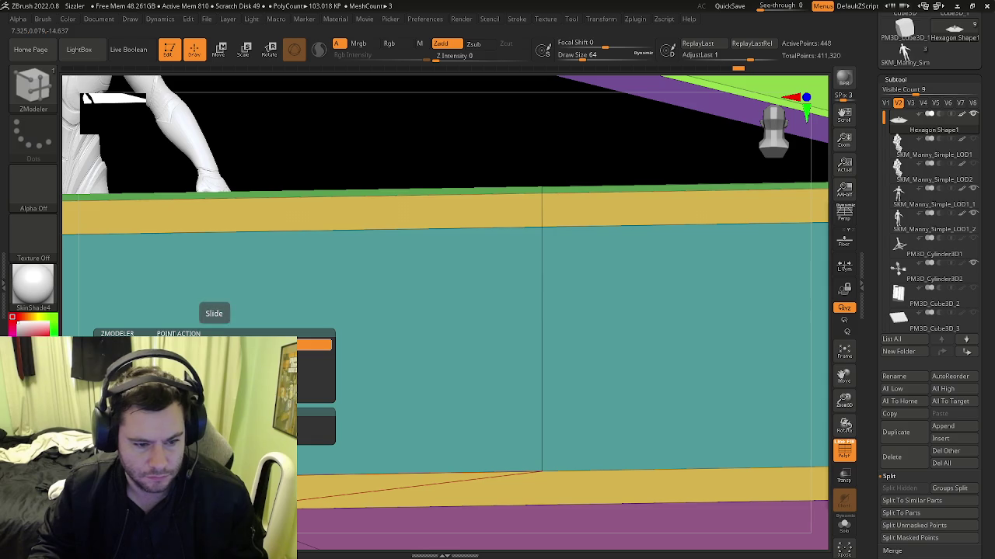
key(space)
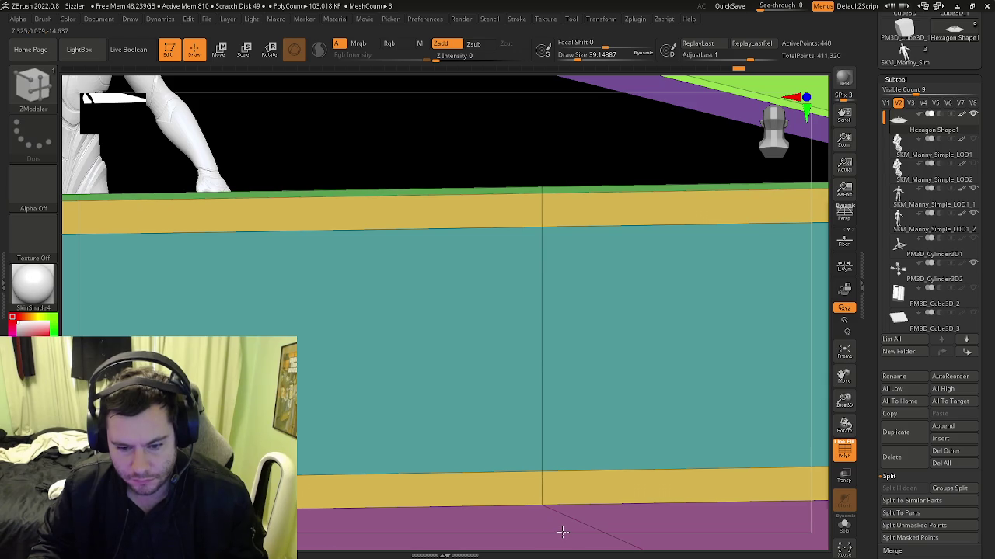
Frame the scene and look down on the platform corner beside the figure.
key(f)
mouse_move(544, 477)
right_down()
mouse_move(562, 461)
mouse_move(488, 401)
mouse_move(512, 361)
right_up()
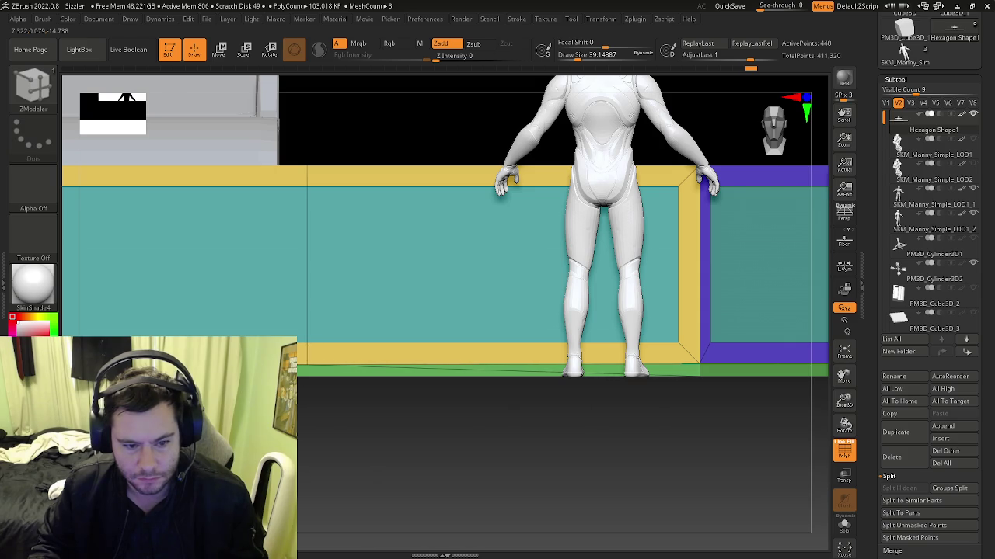
mouse_move(486, 355)
ctrl+right_down()
mouse_move(384, 326)
mouse_move(382, 413)
mouse_move(351, 323)
mouse_move(371, 350)
mouse_move(362, 425)
mouse_move(352, 343)
mouse_move(281, 330)
ctrl+right_up()
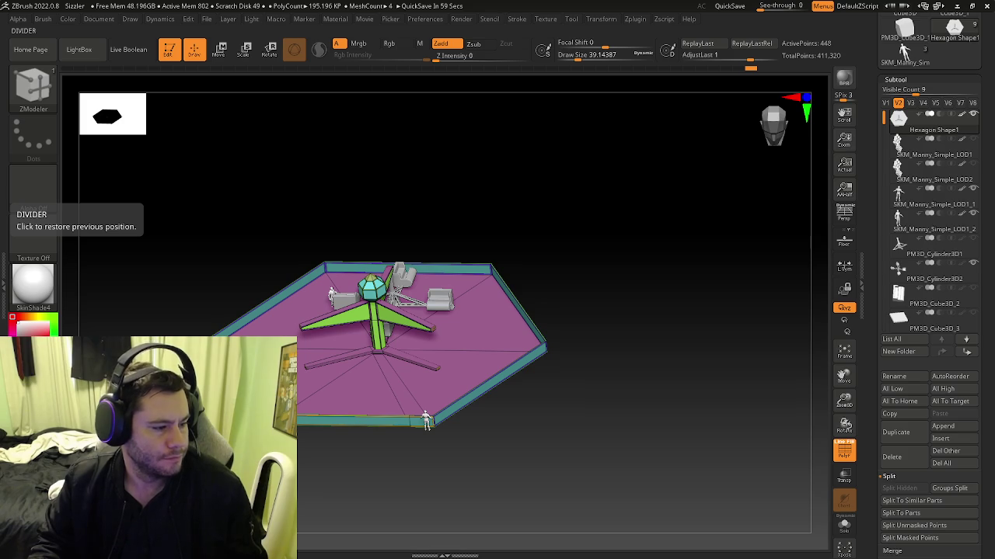
Save the project over Sizzler.zpr in the Circus folder, confirming the overwrite.
click(206, 20)
click(280, 40)
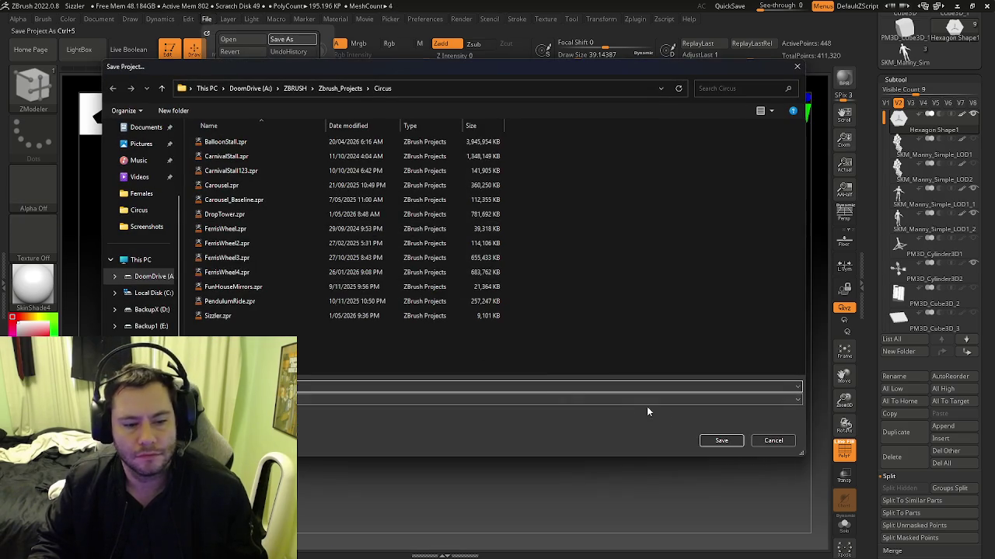
click(719, 441)
click(522, 276)
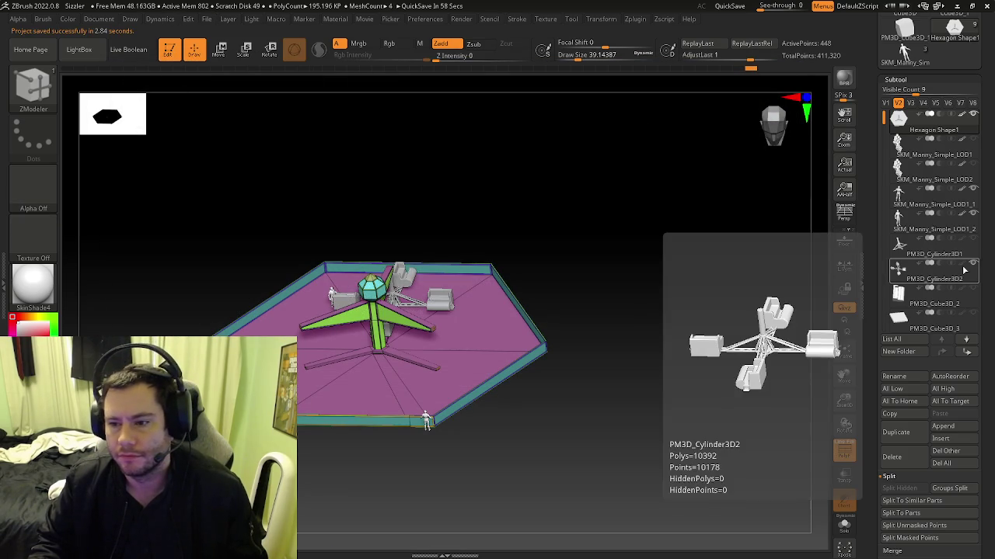
Inspect the PM3D_Cylinder3D2 ride part, then reselect Hexagon Shape1 in ZModeler with PolyFrame on.
click(902, 269)
mouse_move(455, 379)
right_down()
mouse_move(455, 349)
mouse_move(384, 277)
mouse_move(395, 287)
mouse_move(362, 327)
mouse_move(473, 394)
mouse_move(383, 355)
mouse_move(453, 379)
mouse_move(369, 334)
mouse_move(432, 392)
right_up()
click(925, 128)
key(b)
key(z)
key(m)
key(shift+f)
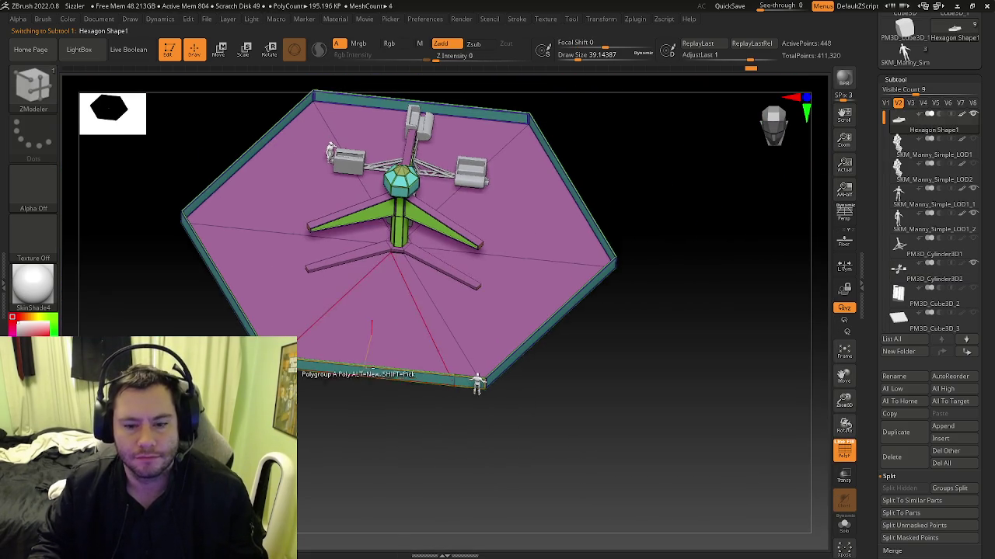
Set ZModeler's polygon action to Extrude and extrude the wall strip beside the figure.
key(space)
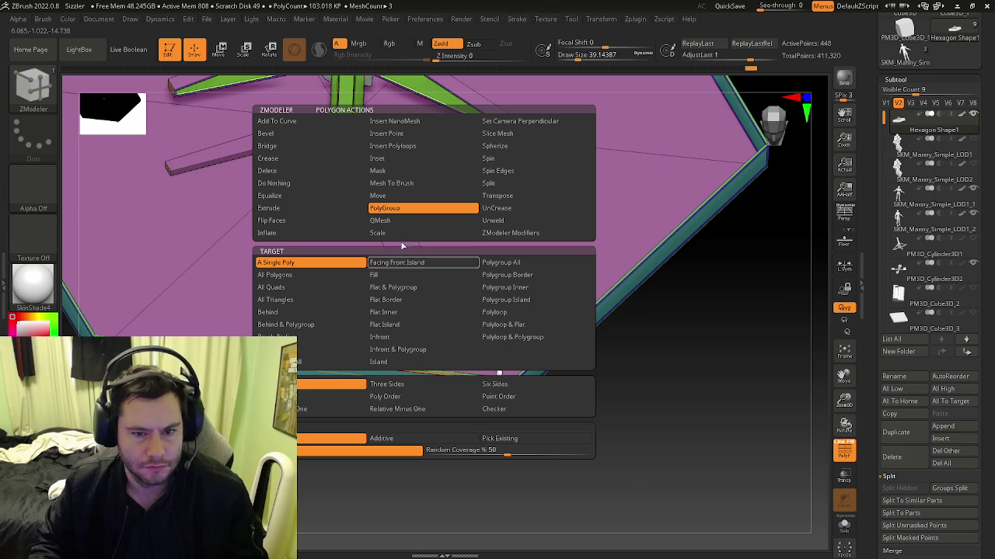
click(275, 210)
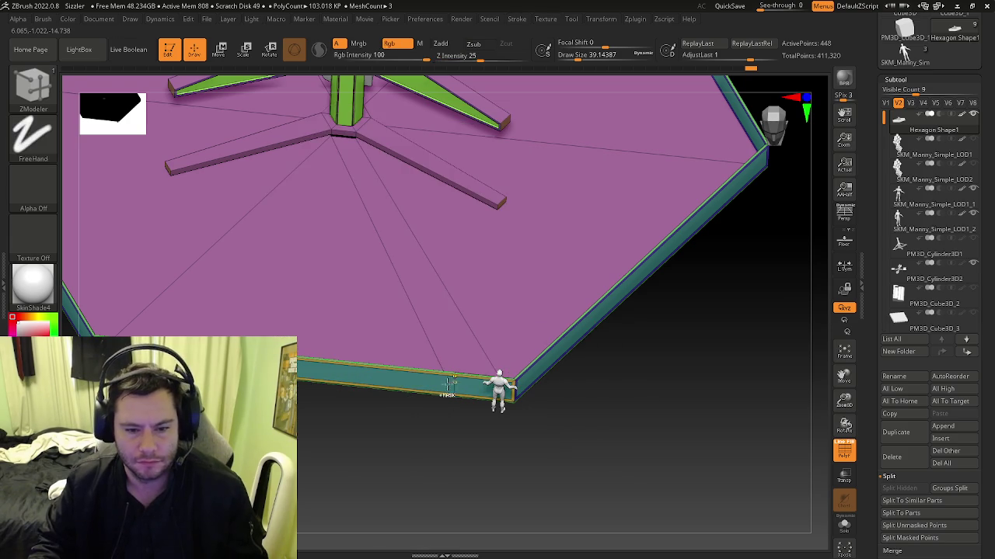
right_drag(455, 381, 424, 377)
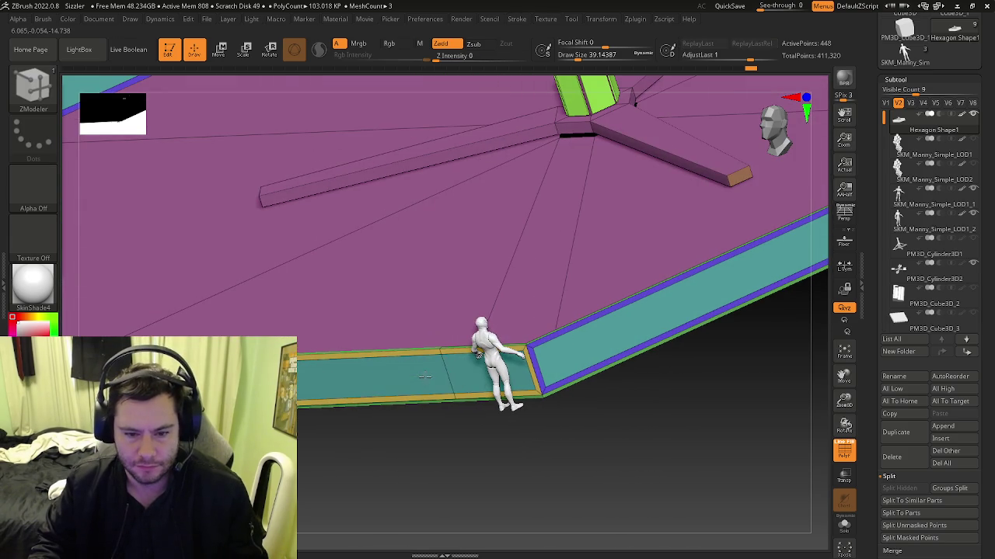
drag(424, 377, 428, 376)
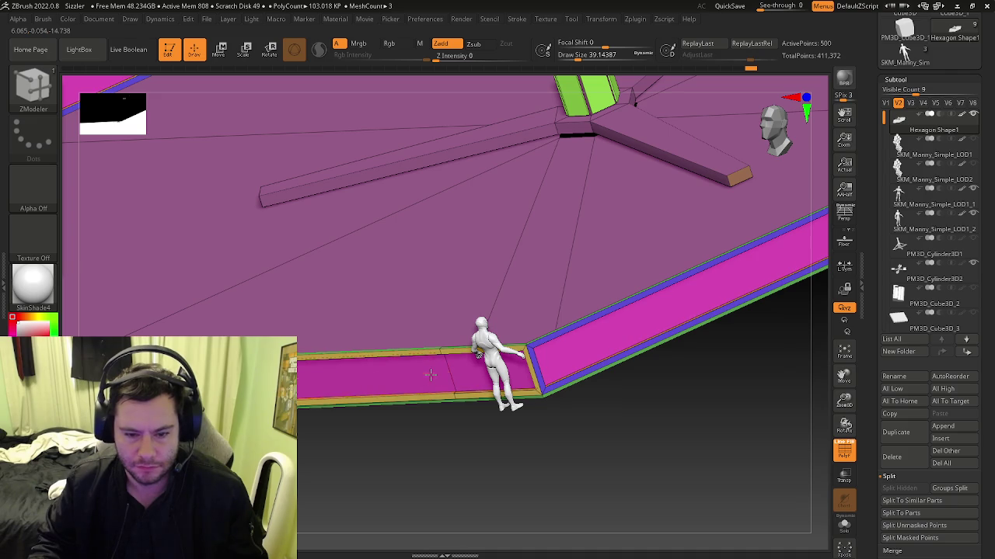
right_drag(430, 376, 467, 456)
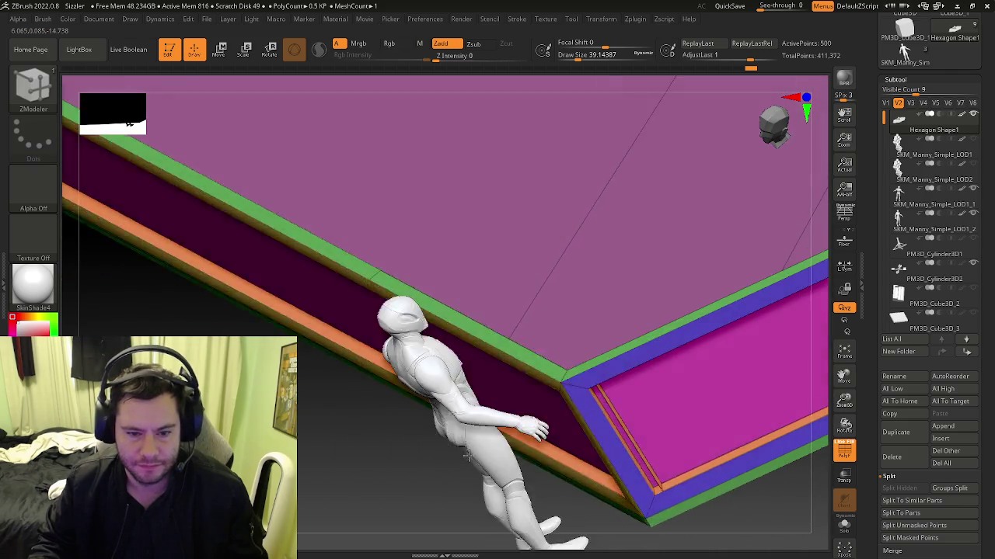
Undo and redo the wall-strip extrusion, then hide polygroups and bring back all subtools.
key(ctrl+z)
drag(332, 342, 338, 340)
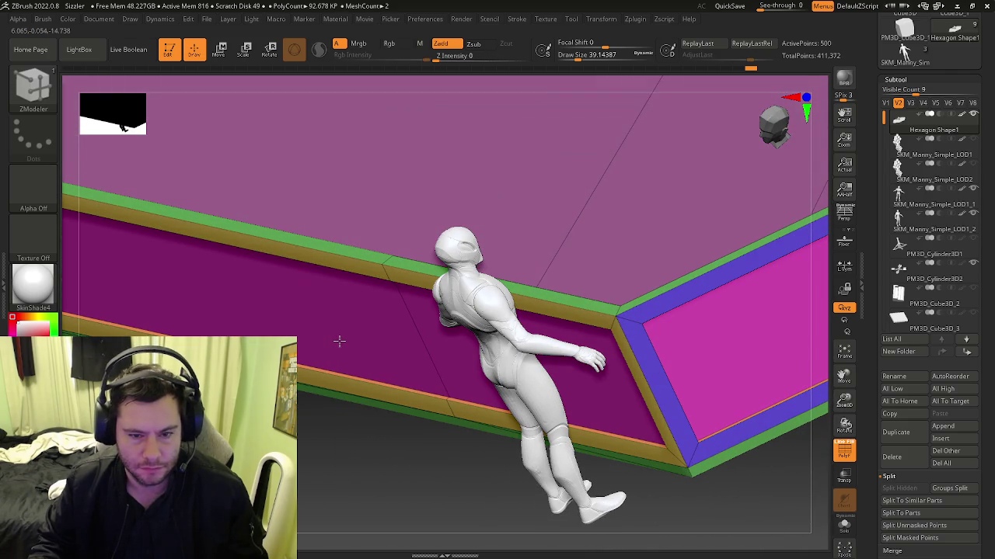
key(shift+f)
mouse_move(347, 342)
right_down()
mouse_move(335, 442)
mouse_move(357, 383)
right_up()
mouse_move(459, 344)
right_down()
mouse_move(481, 372)
mouse_move(473, 408)
mouse_move(413, 390)
mouse_move(409, 364)
mouse_move(452, 318)
right_up()
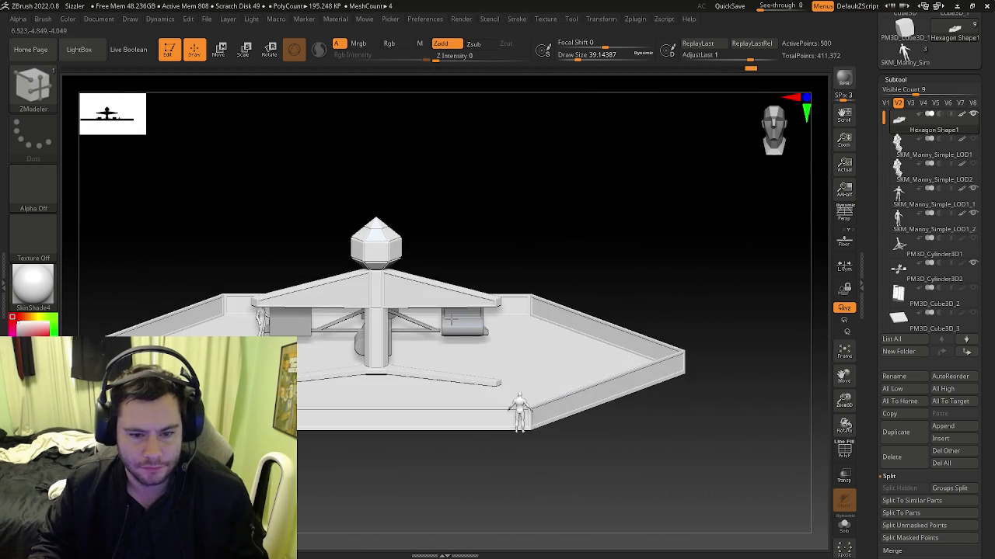
Orbit around the ride and snap to a flat side view to compare wall and figure heights.
mouse_move(403, 277)
ctrl+right_down()
mouse_move(487, 326)
mouse_move(404, 326)
mouse_move(388, 365)
mouse_move(391, 344)
mouse_move(376, 353)
mouse_move(384, 338)
mouse_move(374, 374)
mouse_move(396, 351)
mouse_move(411, 370)
ctrl+right_up()
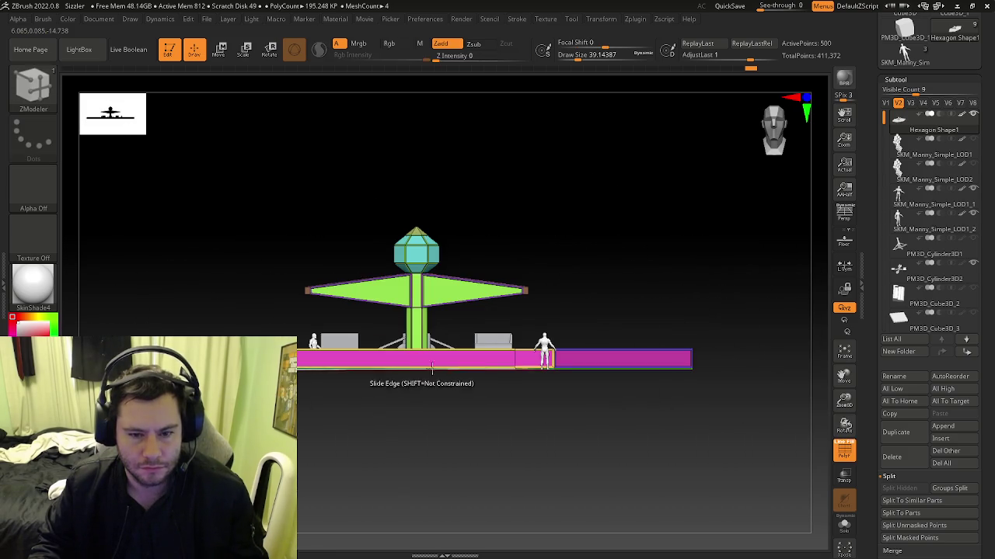
key(shift+f)
mouse_move(540, 355)
alt+right_down()
mouse_move(548, 377)
mouse_move(493, 360)
mouse_move(482, 375)
mouse_move(470, 365)
mouse_move(446, 380)
mouse_move(571, 344)
mouse_move(443, 334)
mouse_move(458, 349)
mouse_move(502, 330)
mouse_move(455, 349)
mouse_move(480, 407)
mouse_move(515, 332)
mouse_move(470, 340)
alt+right_up()
key(shift+f)
key(shift+f)
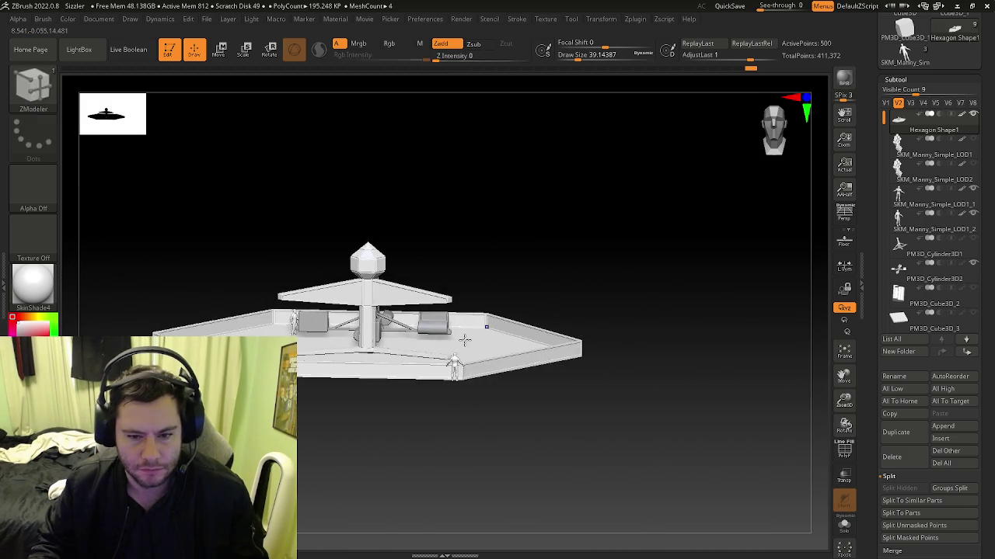
mouse_move(412, 316)
ctrl+right_down()
mouse_move(422, 344)
mouse_move(373, 349)
mouse_move(351, 337)
mouse_move(339, 349)
mouse_move(367, 323)
mouse_move(337, 339)
mouse_move(383, 344)
mouse_move(366, 337)
ctrl+right_up()
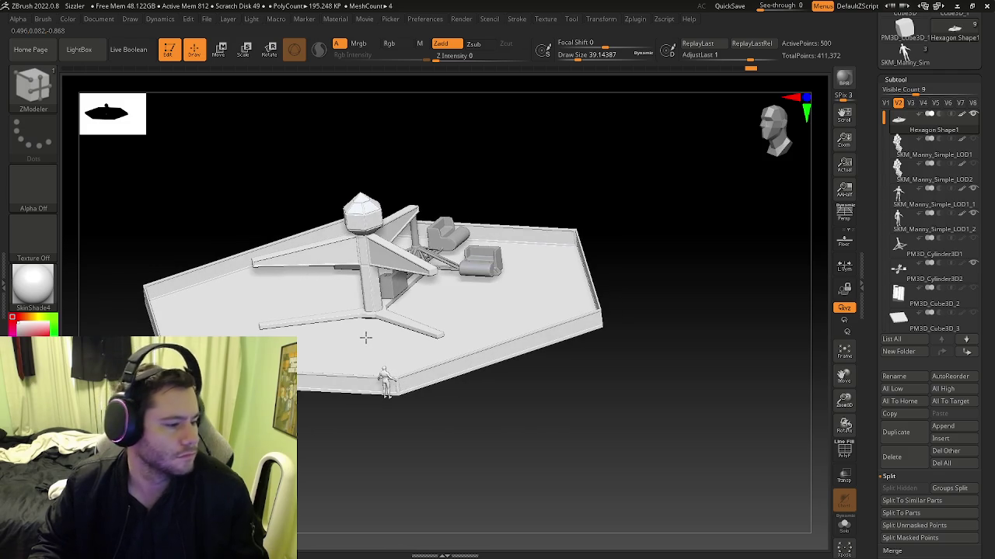
mouse_move(461, 340)
shift+right_down()
mouse_move(425, 332)
mouse_move(617, 385)
shift+right_up()
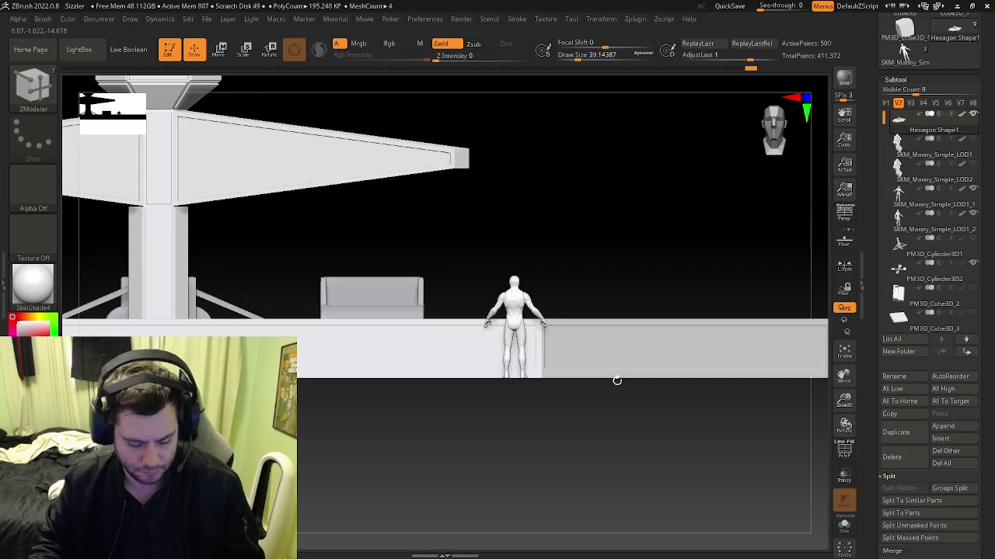
Return to ZModeler with PolyFrame on and orbit to an elevated view of the walls.
key(shift+f)
key(b)
key(z)
key(m)
mouse_move(451, 347)
right_down()
mouse_move(484, 387)
mouse_move(483, 373)
mouse_move(422, 360)
mouse_move(442, 428)
mouse_move(440, 497)
mouse_move(391, 319)
right_up()
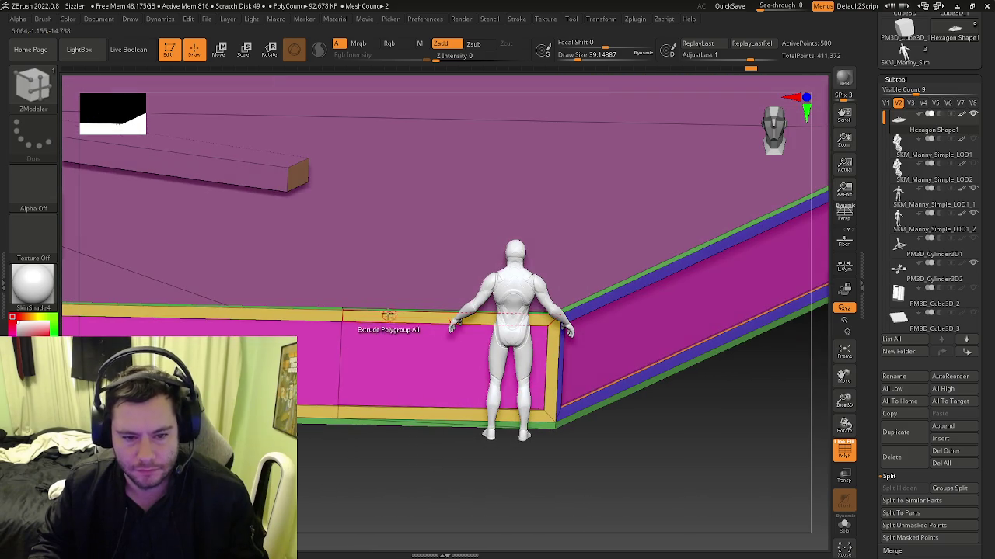
Set ZModeler's polygon action to PolyGroup and orbit toward the central tower's base.
right_click(387, 314)
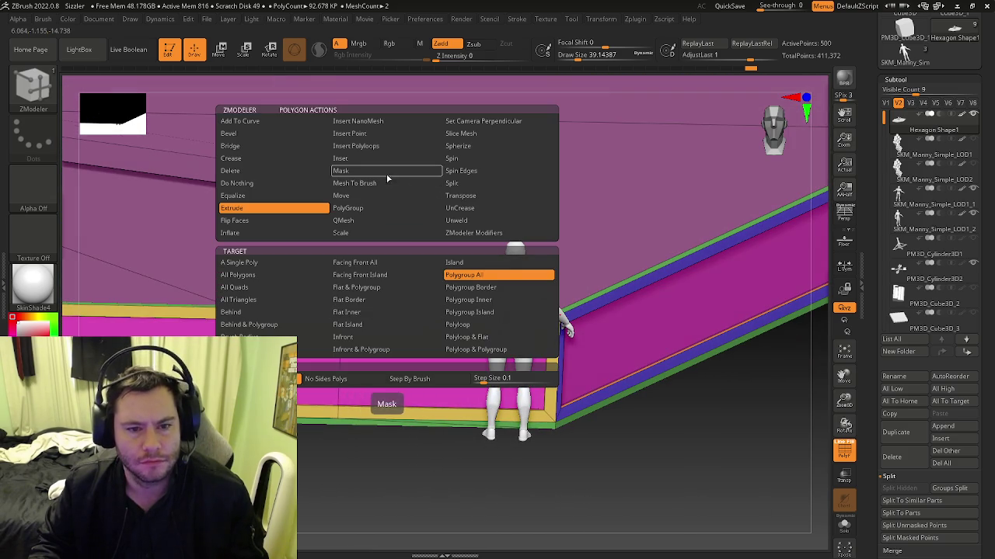
click(349, 211)
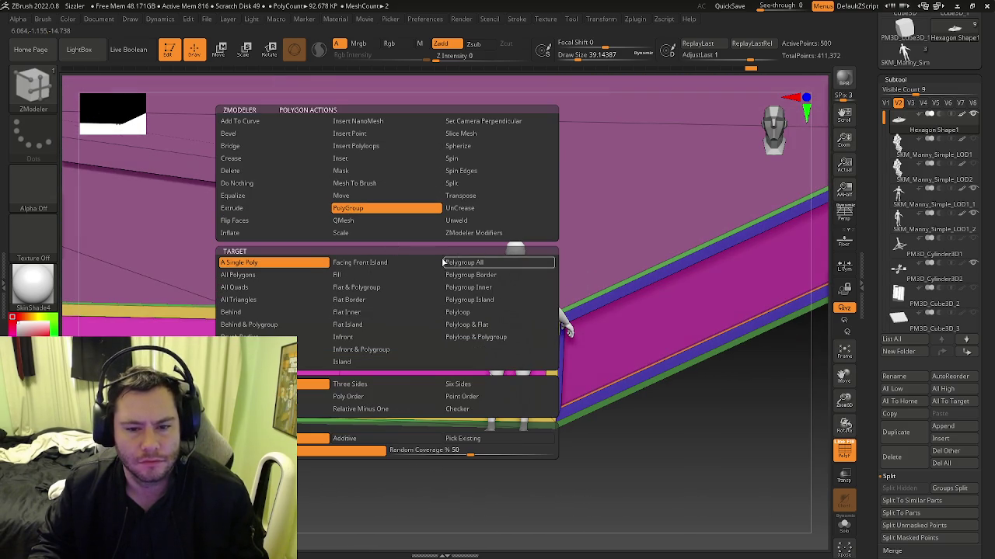
key(shift+f)
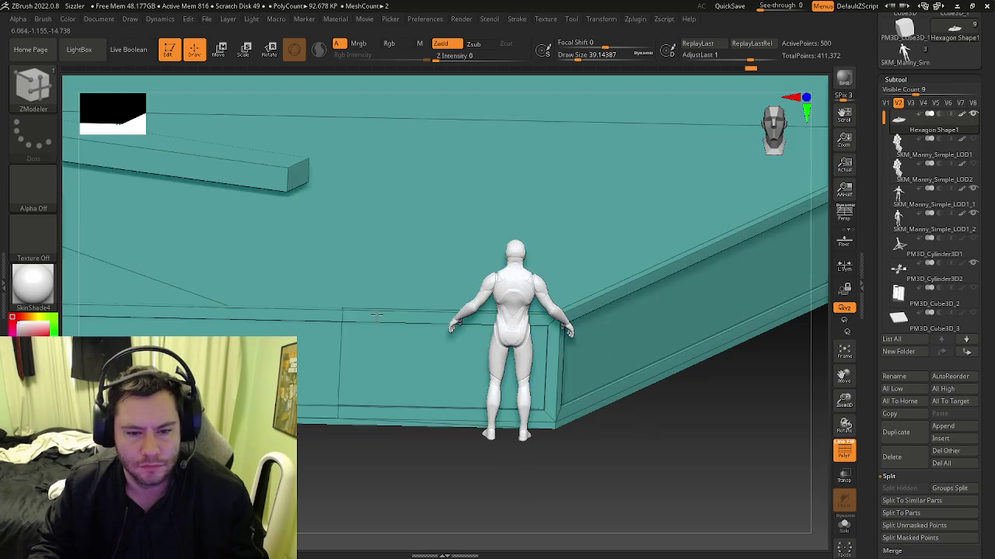
mouse_move(375, 311)
ctrl+right_down()
mouse_move(373, 332)
mouse_move(298, 323)
mouse_move(365, 334)
mouse_move(365, 351)
mouse_move(313, 370)
mouse_move(331, 365)
mouse_move(342, 386)
mouse_move(390, 362)
mouse_move(345, 433)
mouse_move(308, 427)
mouse_move(362, 420)
mouse_move(366, 437)
mouse_move(318, 432)
mouse_move(338, 451)
mouse_move(327, 435)
ctrl+right_up()
key(shift+f)
key(shift+f)
key(shift+f)
key(shift+f)
key(shift+f)
key(shift+f)
key(space)
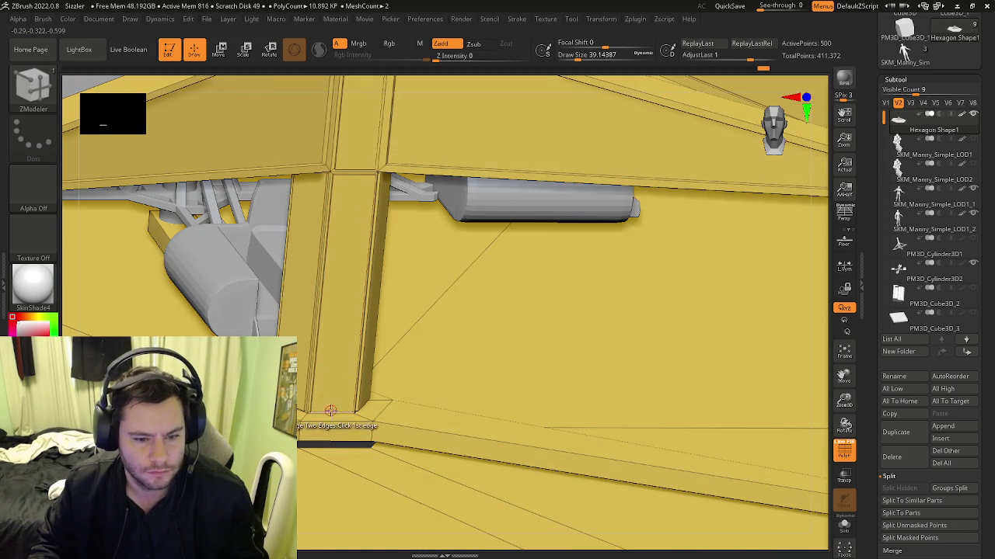
Set the ZModeler edge action to Delete EdgeLoop Complete and frame the platform floor around the tower base.
key(space)
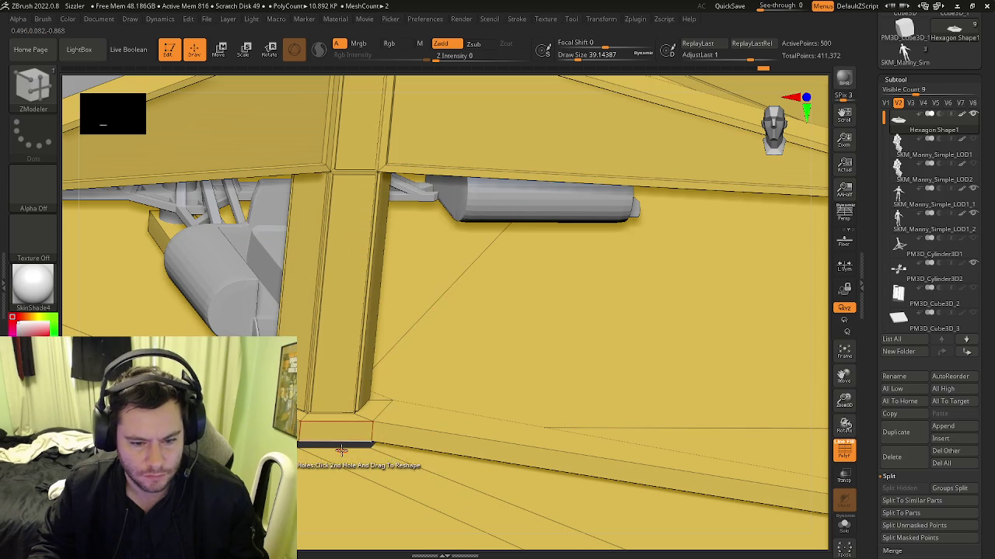
mouse_move(343, 457)
right_down()
mouse_move(342, 447)
mouse_move(314, 448)
mouse_move(405, 466)
right_up()
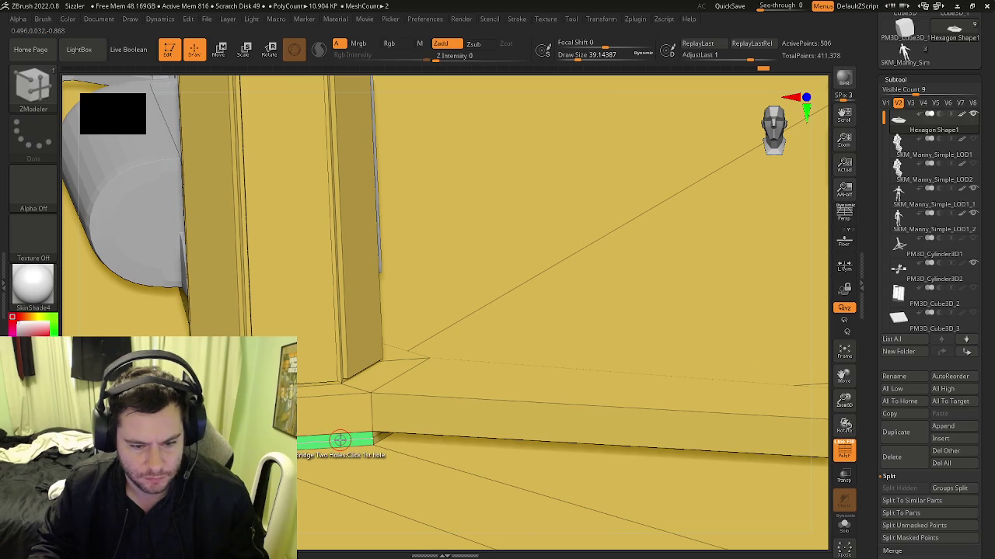
key(space)
click(220, 295)
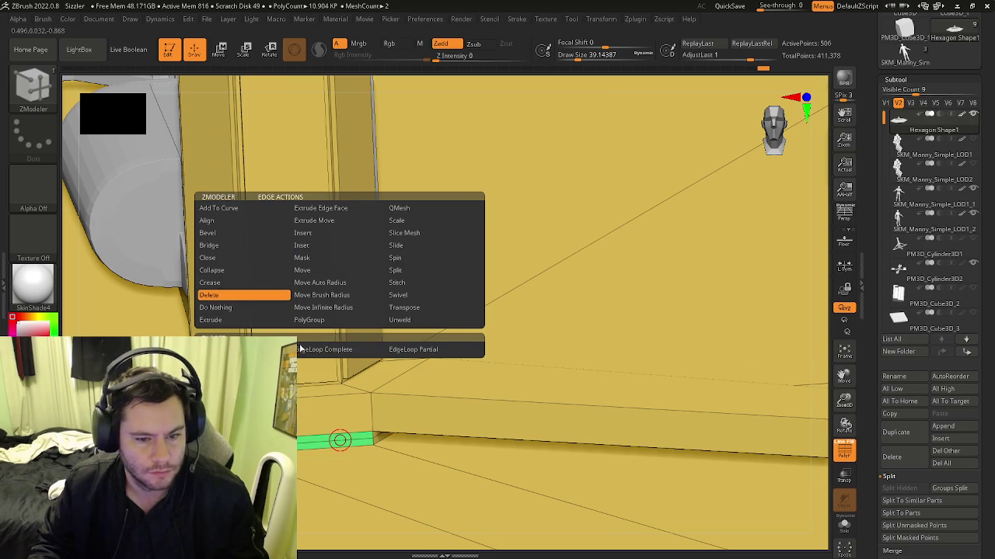
mouse_move(351, 440)
right_down()
mouse_move(333, 443)
mouse_move(346, 462)
right_up()
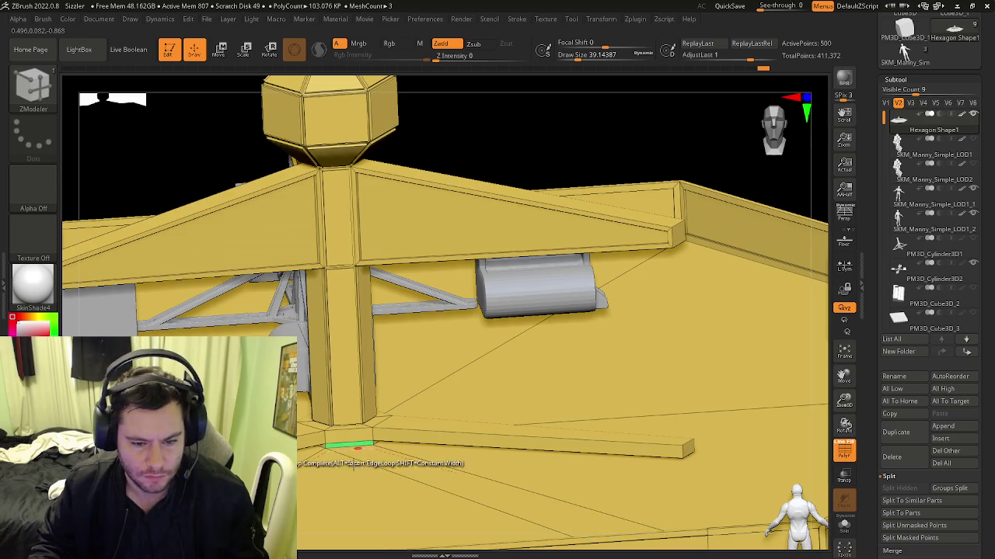
key(space)
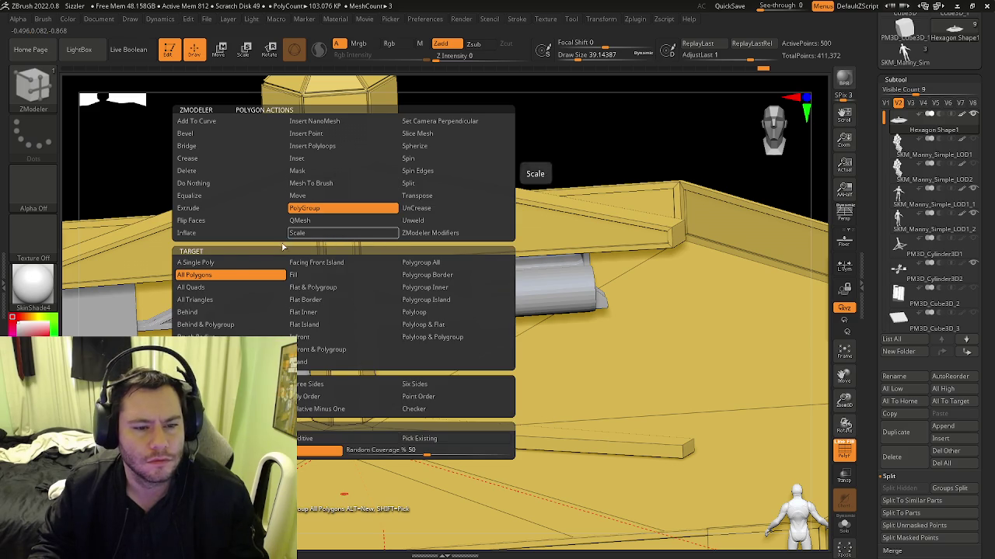
click(230, 265)
mouse_move(350, 435)
right_down()
mouse_move(364, 259)
mouse_move(368, 380)
mouse_move(369, 265)
right_up()
ctrl+right_drag(365, 332, 468, 357)
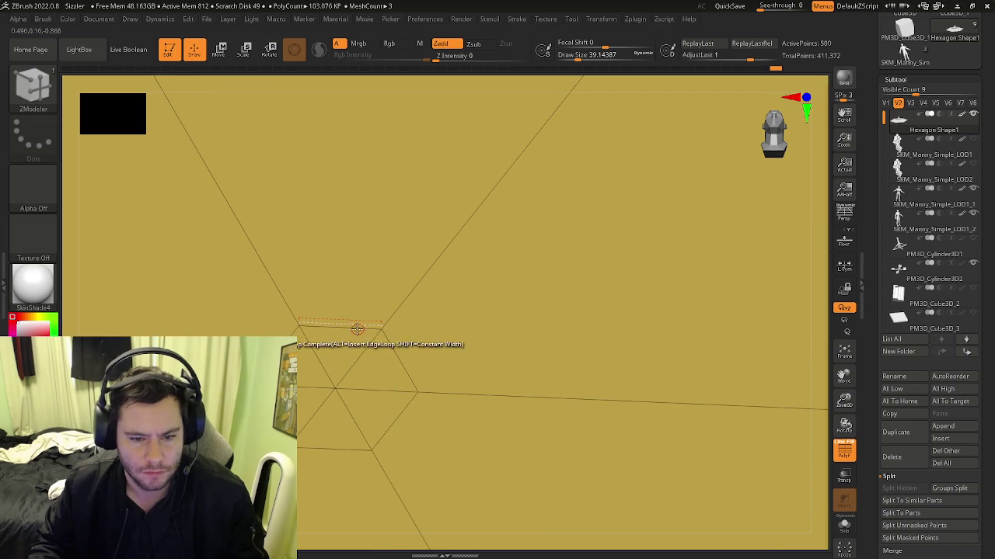
mouse_move(383, 374)
right_down()
mouse_move(360, 369)
mouse_move(433, 410)
right_up()
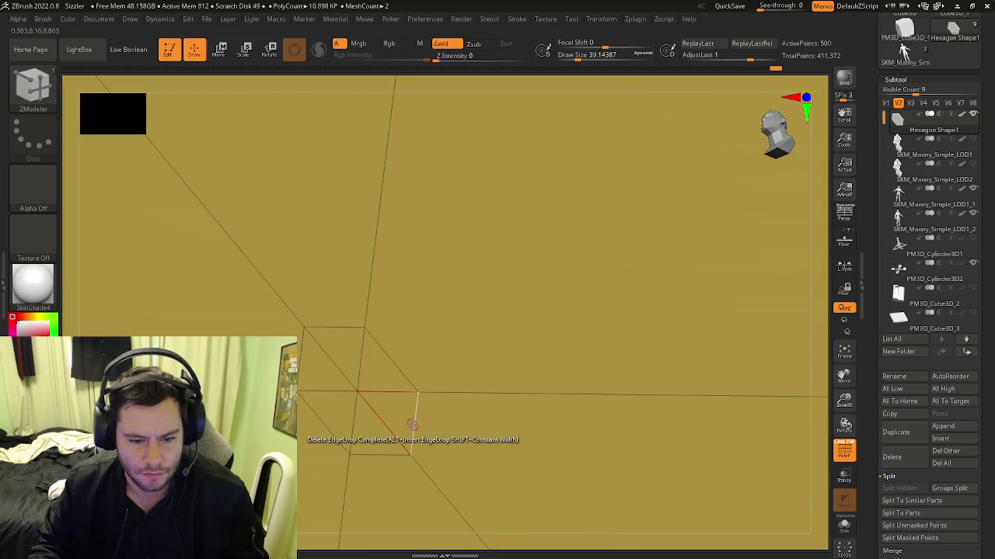
mouse_move(413, 424)
ctrl+right_down()
mouse_move(442, 126)
mouse_move(345, 420)
mouse_move(465, 404)
mouse_move(406, 377)
mouse_move(400, 389)
mouse_move(388, 363)
mouse_move(402, 409)
mouse_move(412, 373)
mouse_move(464, 355)
mouse_move(467, 397)
mouse_move(387, 360)
ctrl+right_up()
Return to the ZModeler brush and set the polygon action target to Polygroup All.
scroll(439, 383, up, 3)
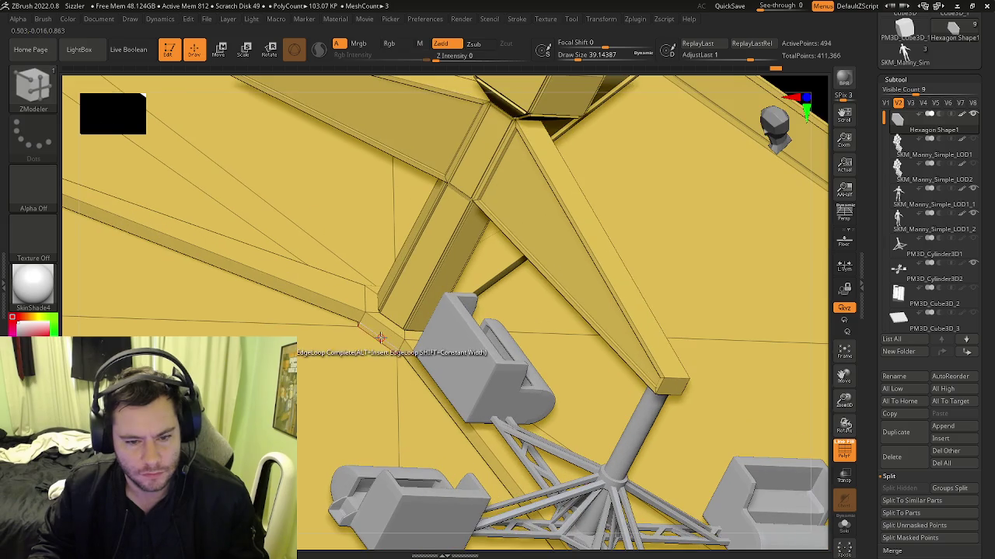
scroll(494, 394, up, 3)
key(b)
key(z)
key(m)
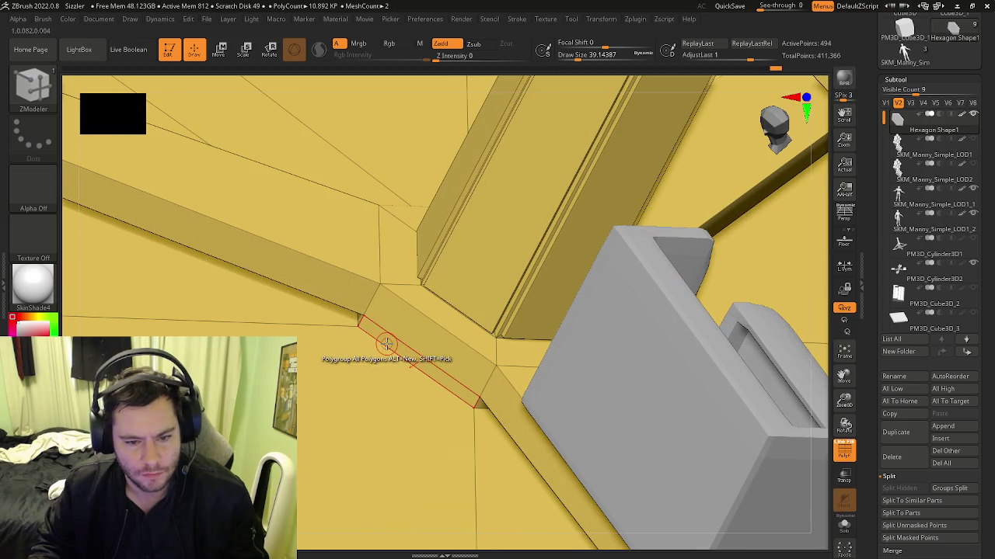
key(space)
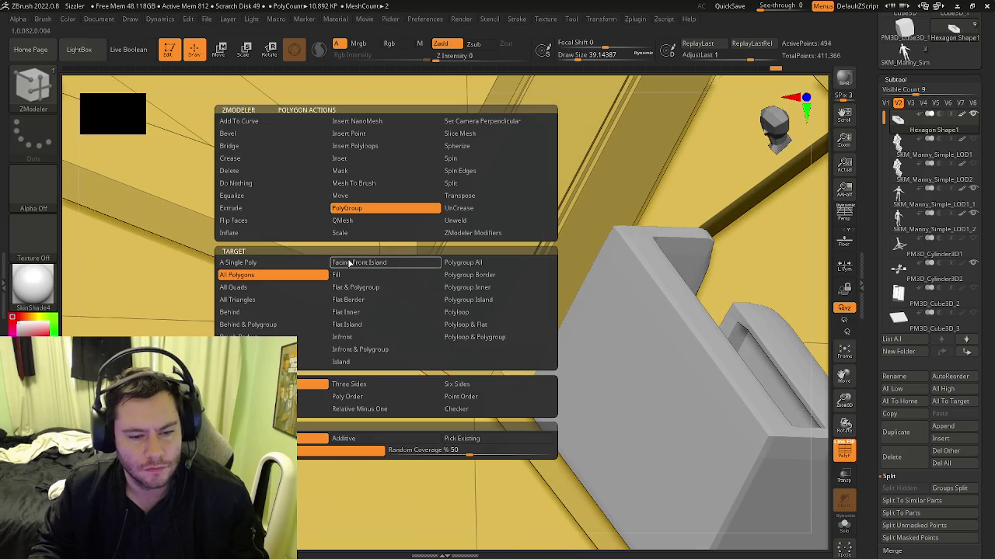
click(456, 311)
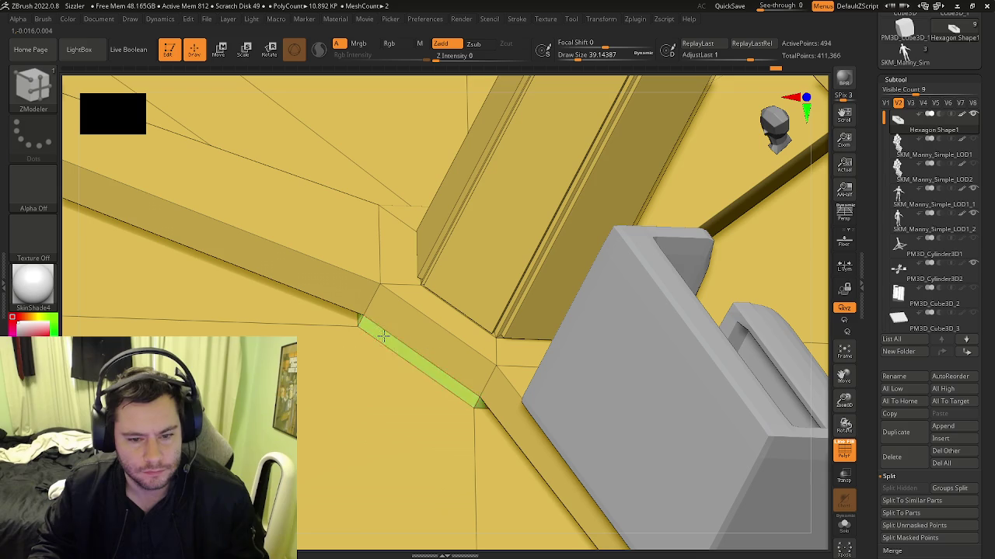
Extrude the floor edge where the lower arm meets the platform into new polygons.
key(space)
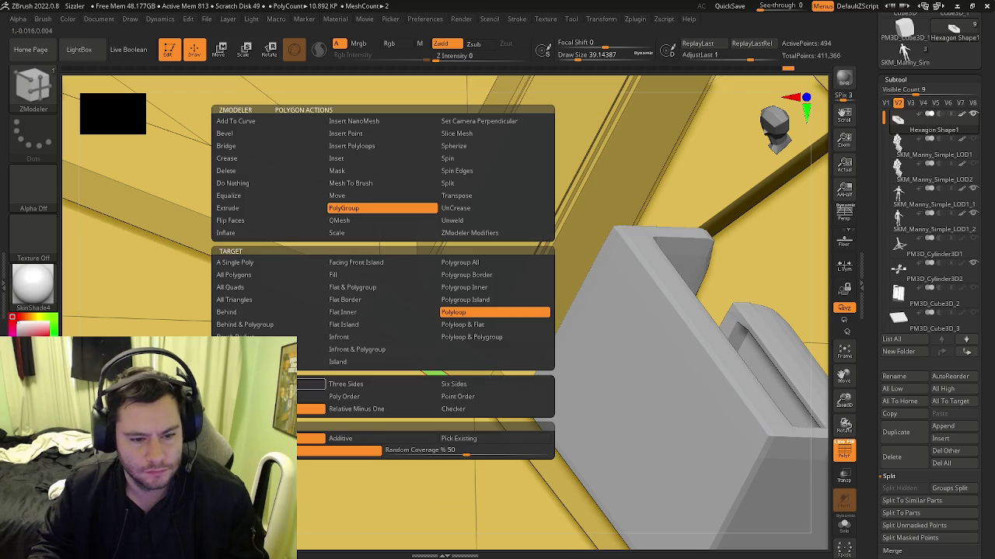
click(252, 208)
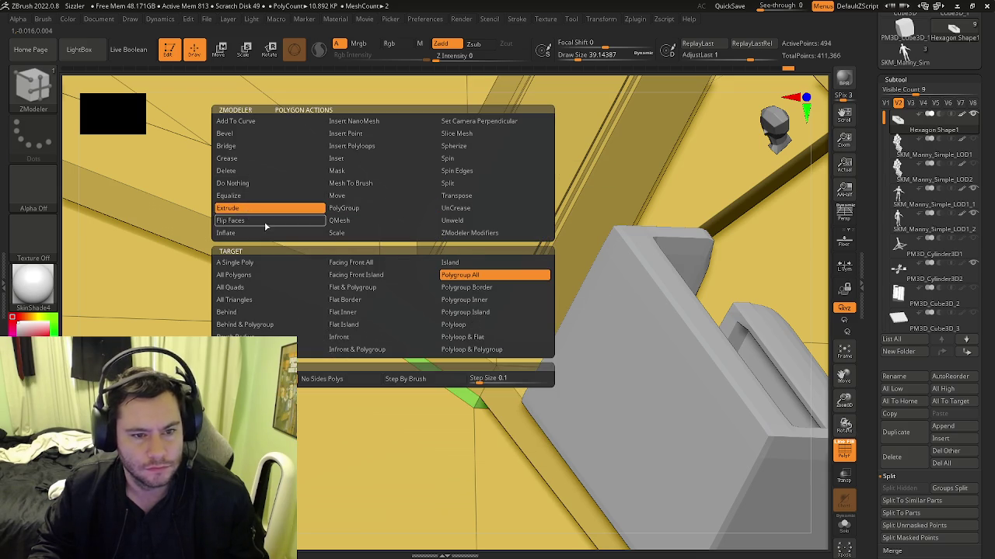
scroll(375, 324, down, 3)
scroll(375, 324, down, 2)
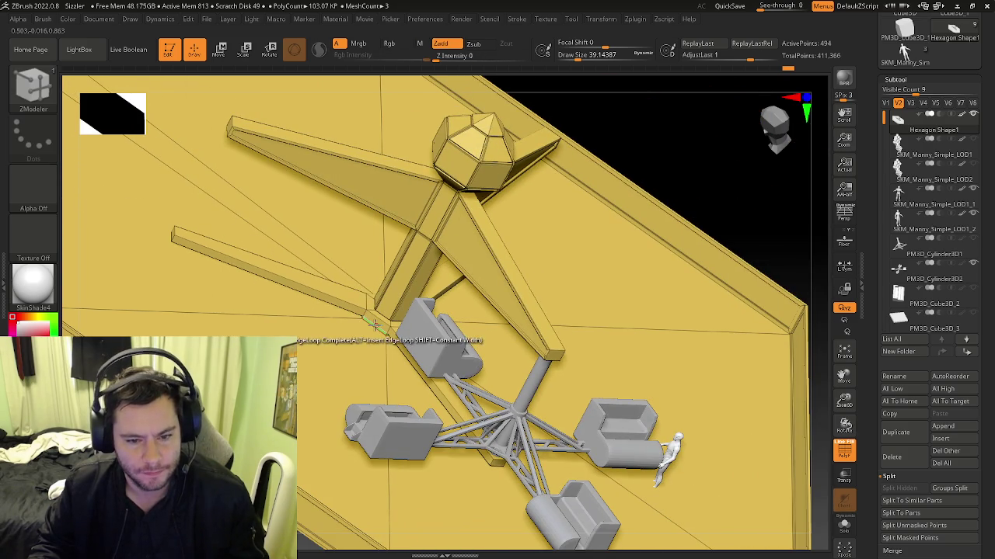
drag(374, 324, 353, 354)
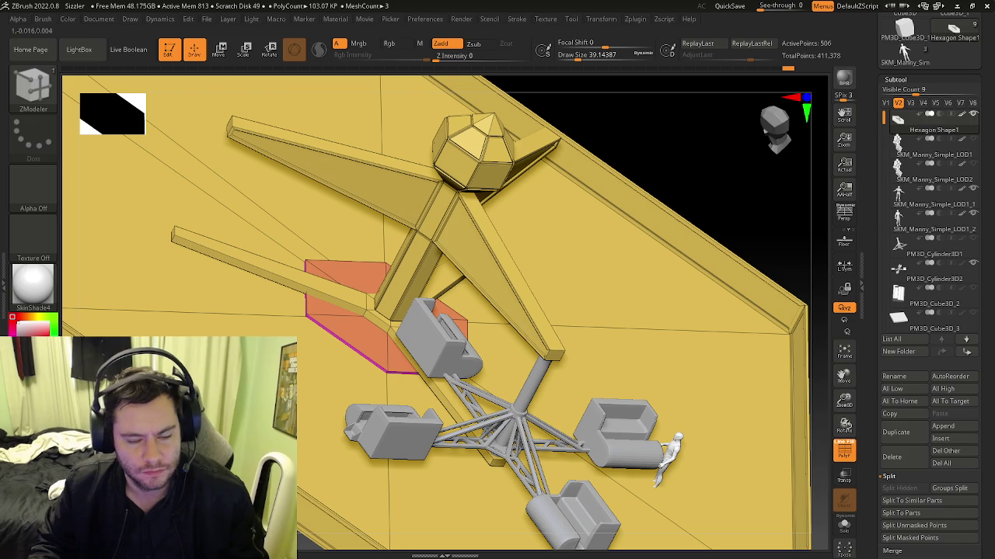
mouse_move(318, 360)
right_down()
mouse_move(342, 393)
mouse_move(392, 315)
right_up()
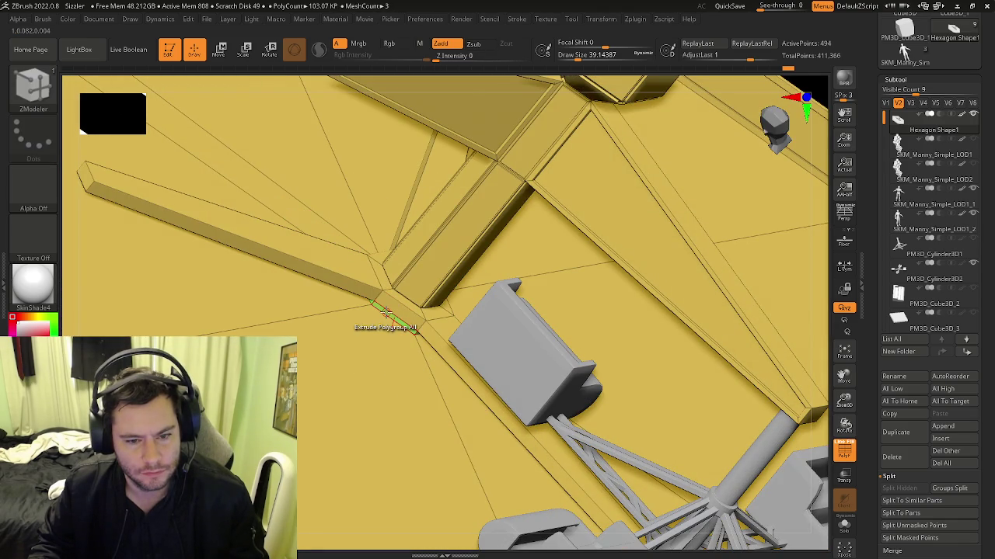
Undo the edge extrusion and zoom in on the beam junction at the ride's base.
key(ctrl+z)
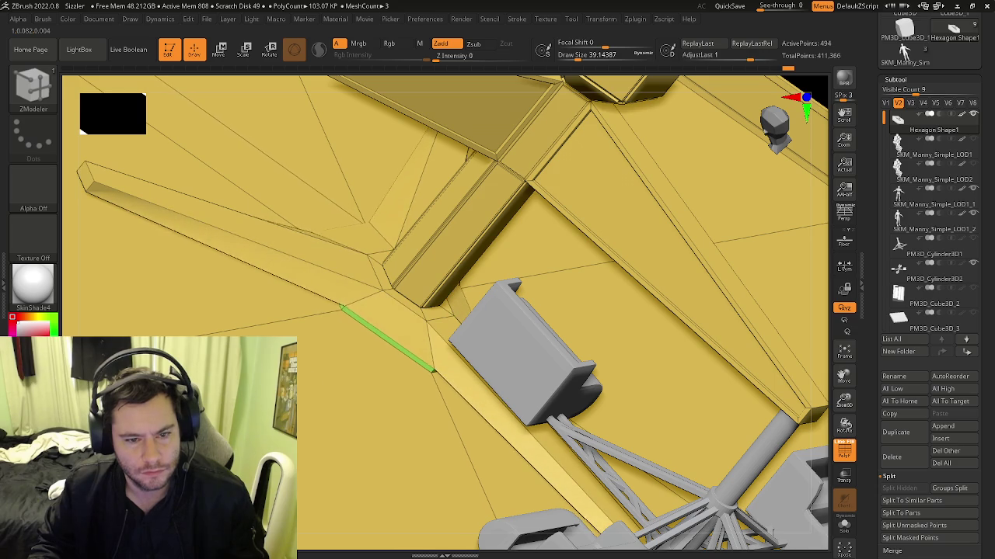
key(ctrl+z)
mouse_move(334, 349)
alt+right_down()
mouse_move(392, 350)
mouse_move(377, 379)
mouse_move(394, 359)
alt+right_up()
mouse_move(415, 401)
right_down()
mouse_move(388, 326)
mouse_move(340, 378)
mouse_move(362, 349)
right_up()
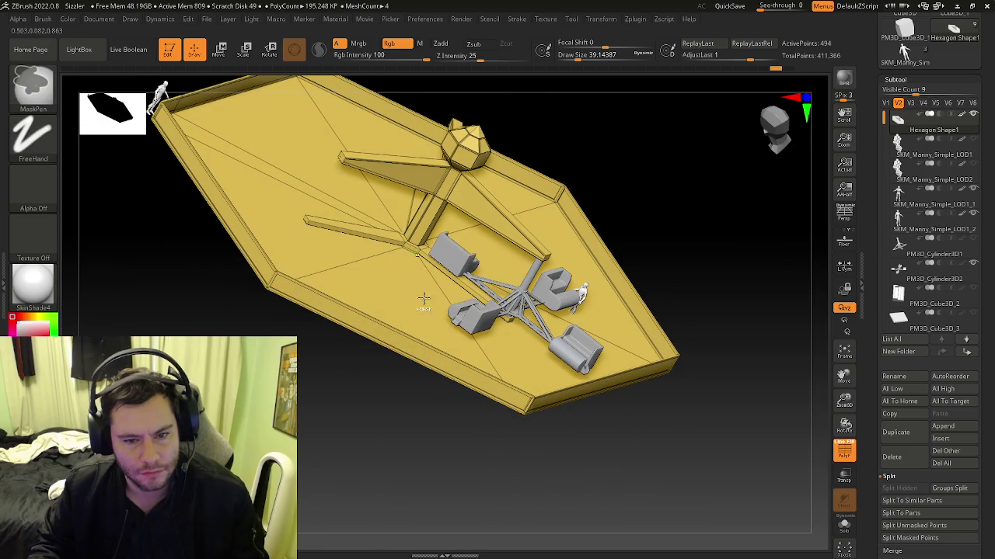
mouse_move(442, 303)
right_down()
mouse_move(394, 344)
mouse_move(482, 416)
mouse_move(426, 361)
mouse_move(417, 377)
mouse_move(493, 386)
mouse_move(420, 380)
mouse_move(426, 387)
mouse_move(413, 402)
mouse_move(394, 373)
mouse_move(407, 372)
mouse_move(382, 395)
mouse_move(362, 395)
mouse_move(396, 350)
mouse_move(453, 333)
mouse_move(412, 336)
mouse_move(462, 378)
mouse_move(426, 360)
mouse_move(629, 402)
mouse_move(536, 409)
mouse_move(590, 421)
right_up()
Turn on PolyFrame, reselect ZModeler, and orbit onto the tower base.
key(shift+f)
key(b)
key(z)
key(m)
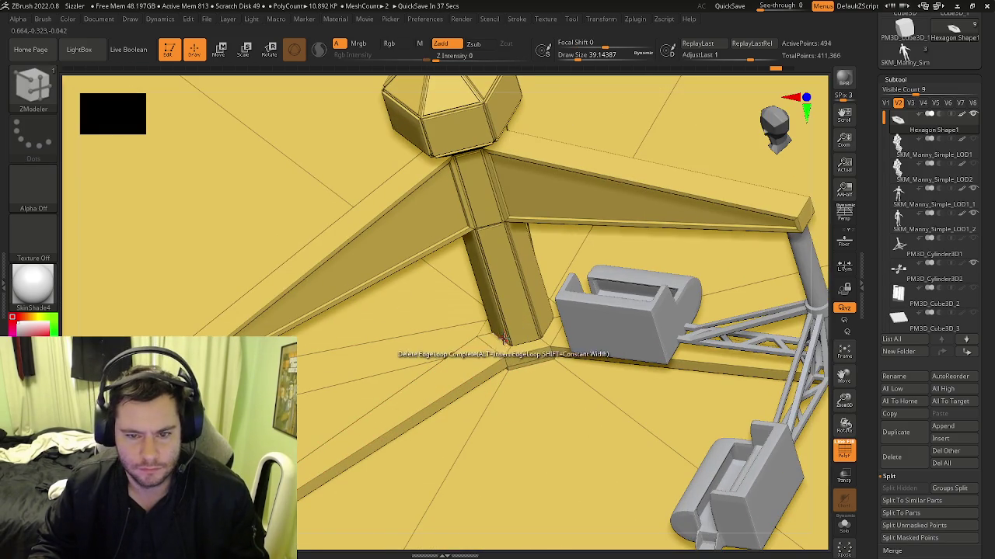
mouse_move(454, 350)
right_down()
mouse_move(546, 333)
mouse_move(93, 306)
right_up()
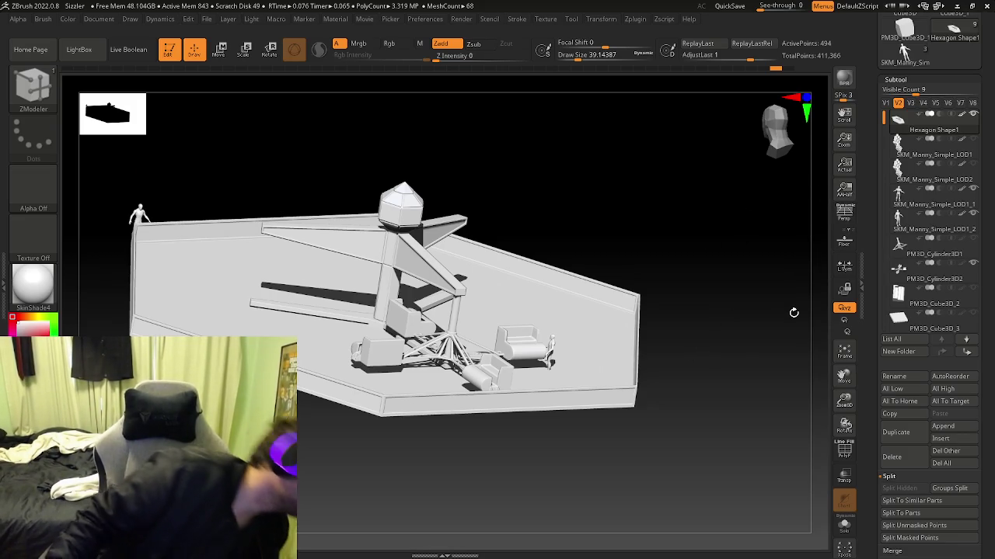
Frame the model, show the polygroup wireframe, and zoom in on the pillar–arm junction.
drag(577, 318, 595, 310)
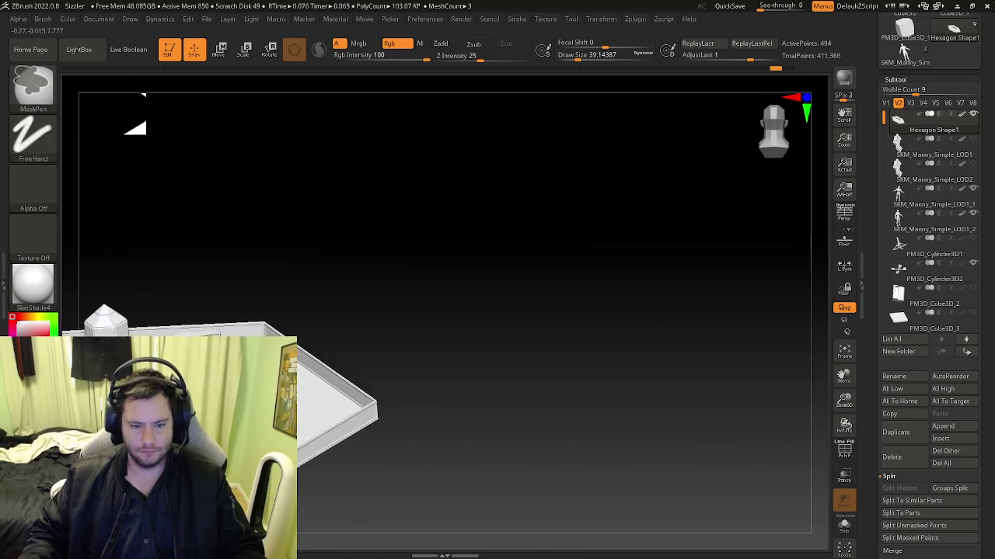
right_drag(560, 388, 462, 419)
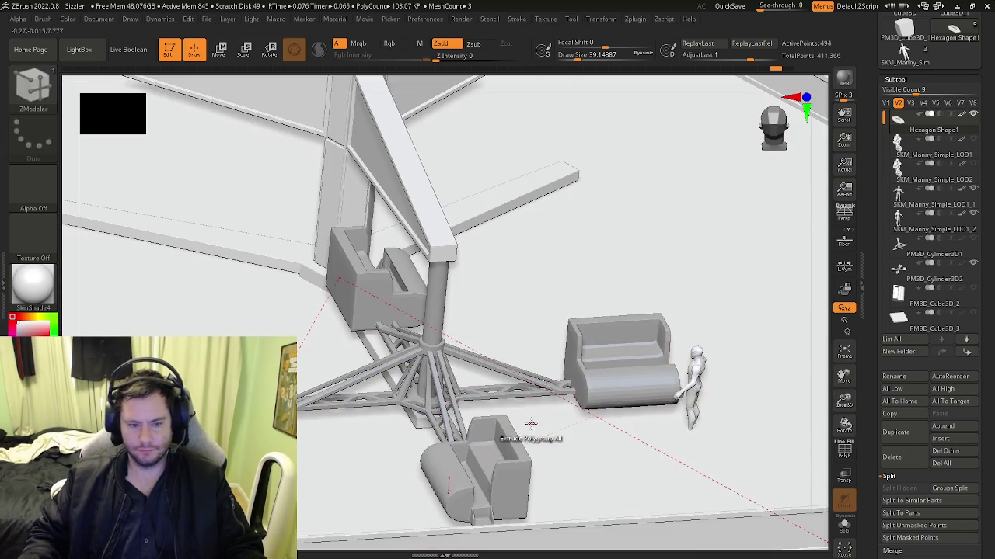
key(f)
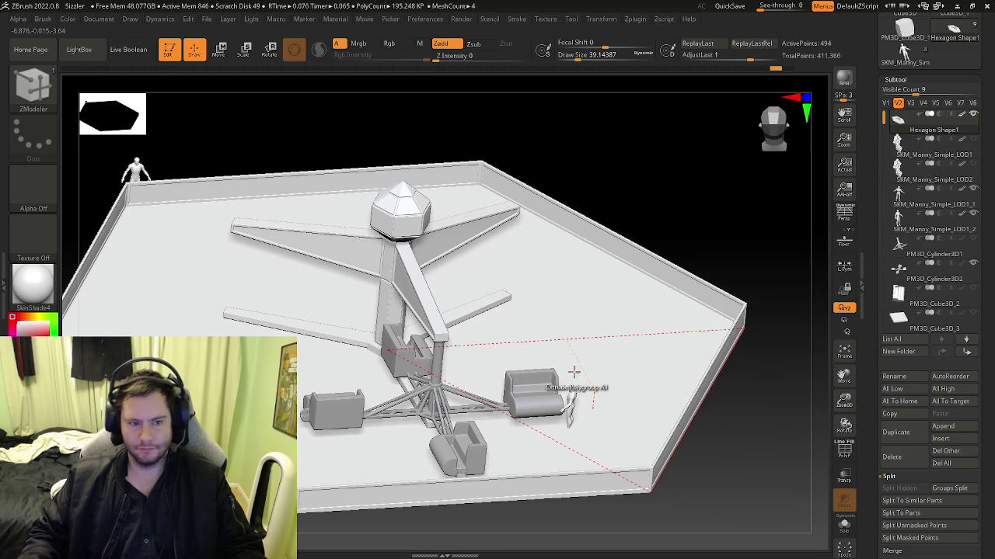
key(shift+f)
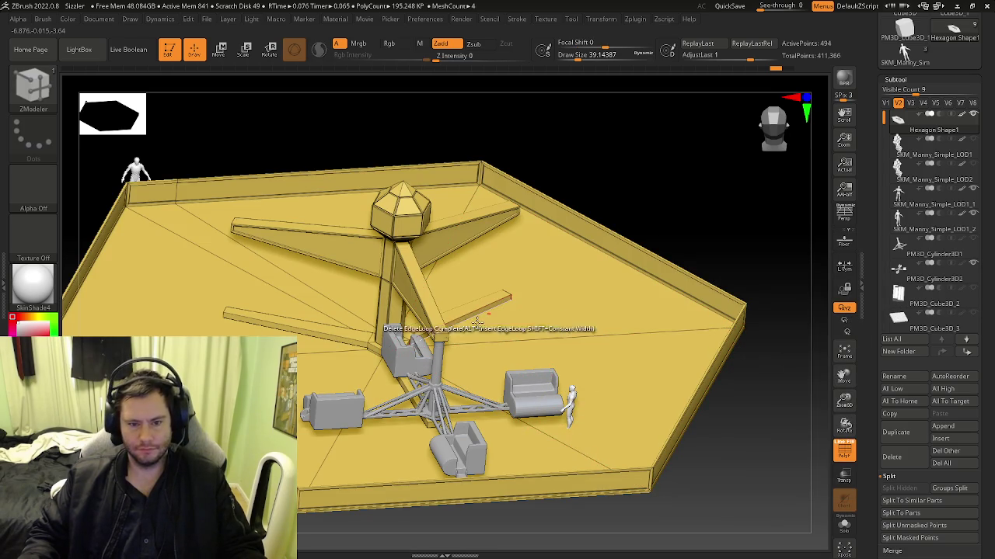
mouse_move(310, 342)
right_down()
mouse_move(405, 359)
mouse_move(378, 346)
mouse_move(416, 370)
mouse_move(405, 311)
mouse_move(258, 330)
mouse_move(362, 355)
mouse_move(319, 355)
mouse_move(344, 359)
mouse_move(340, 391)
mouse_move(318, 355)
mouse_move(232, 331)
right_up()
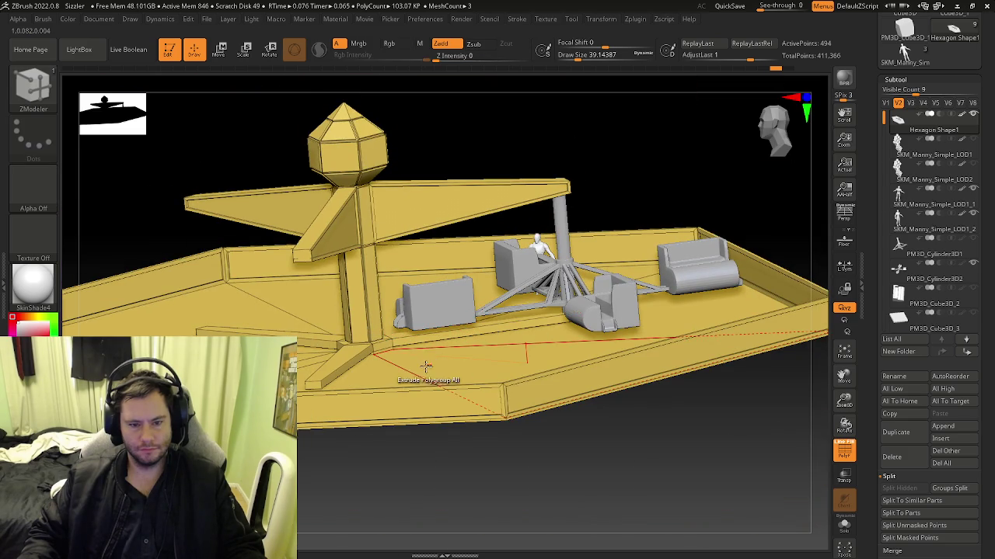
mouse_move(393, 347)
right_down()
mouse_move(382, 362)
mouse_move(515, 382)
mouse_move(491, 351)
mouse_move(477, 362)
mouse_move(492, 370)
mouse_move(475, 373)
mouse_move(490, 366)
mouse_move(491, 350)
mouse_move(473, 373)
mouse_move(499, 349)
mouse_move(427, 359)
mouse_move(501, 366)
mouse_move(456, 379)
mouse_move(439, 382)
mouse_move(440, 370)
mouse_move(466, 355)
mouse_move(554, 347)
mouse_move(544, 340)
right_up()
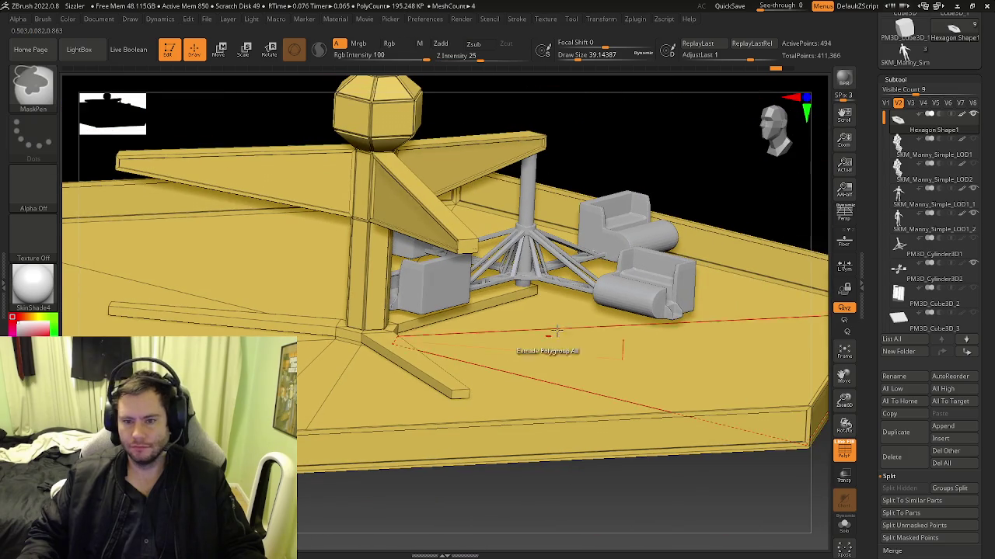
Make PM3D_Cylinder3D2 the active subtool and orbit to the ride's truss centre.
click(951, 427)
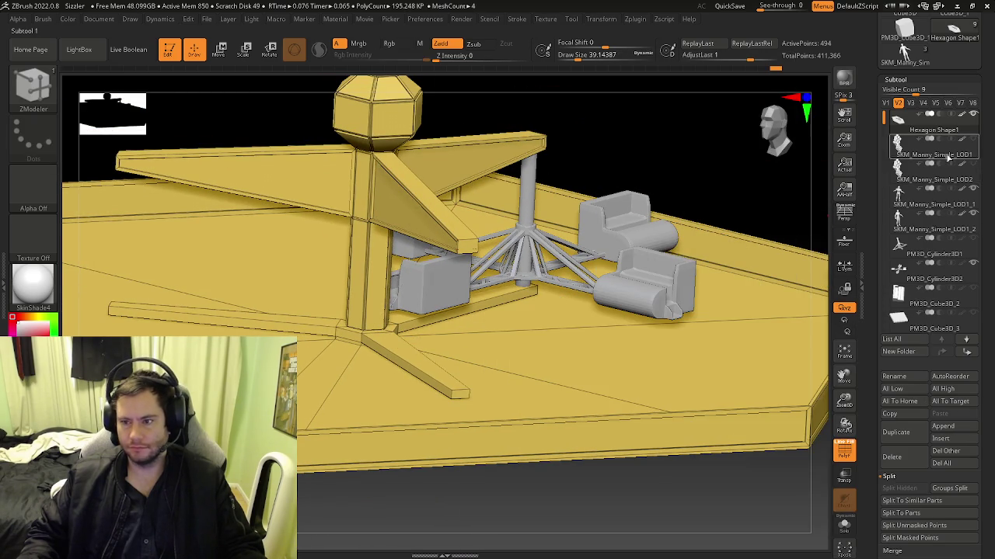
click(899, 248)
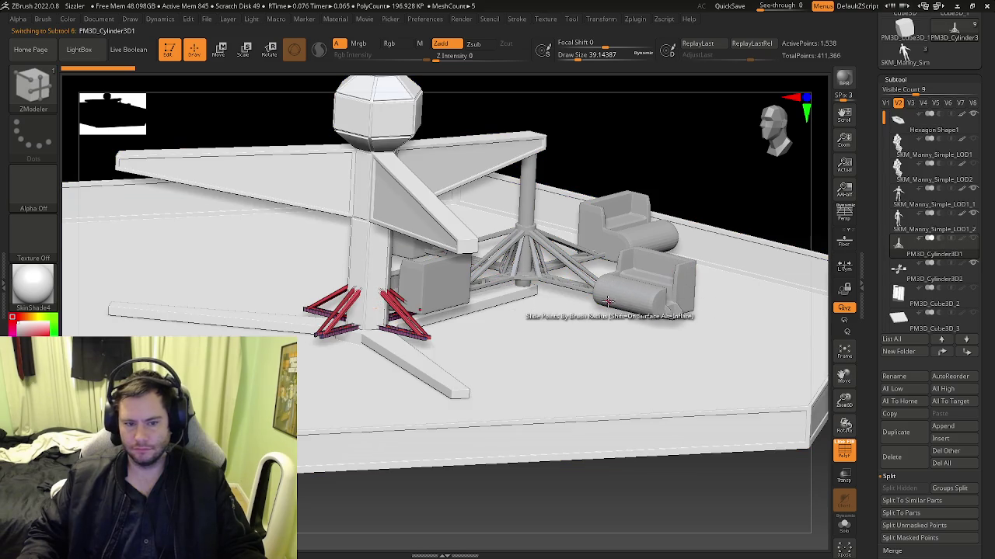
click(899, 272)
mouse_move(614, 466)
mouse_down()
mouse_move(601, 311)
mouse_move(494, 347)
mouse_up()
key(b)
mouse_move(519, 315)
mouse_down()
mouse_move(497, 346)
mouse_move(491, 326)
mouse_up()
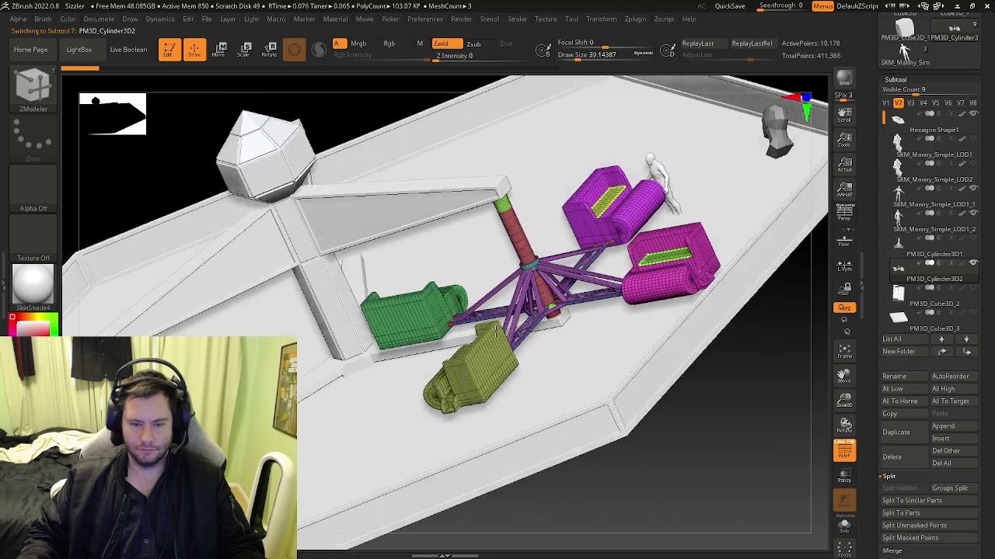
drag(493, 329, 513, 332)
scroll(517, 331, up, 5)
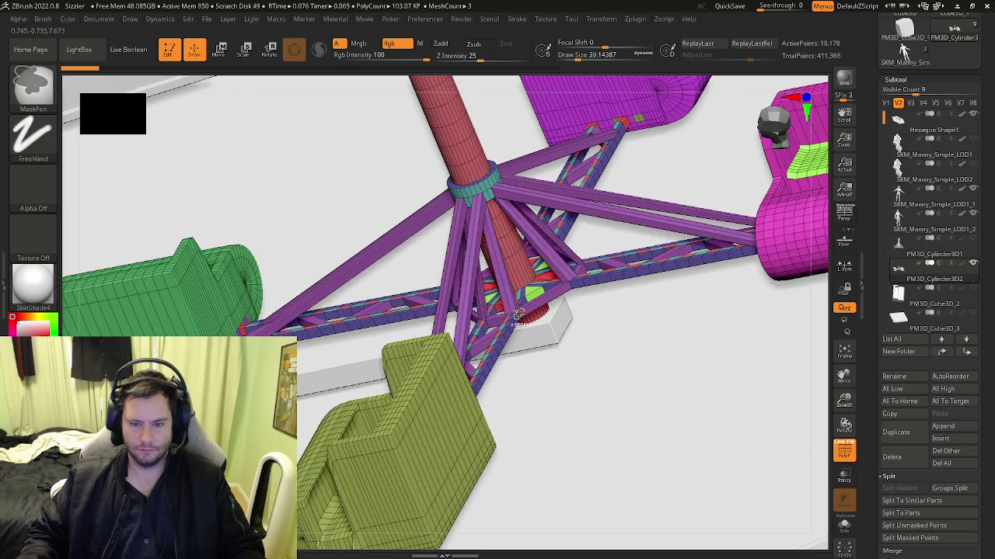
scroll(544, 326, up, 4)
Toggle PolyFrame and zoom in on the pillar base above the hexagonal footing block.
key(shift+f)
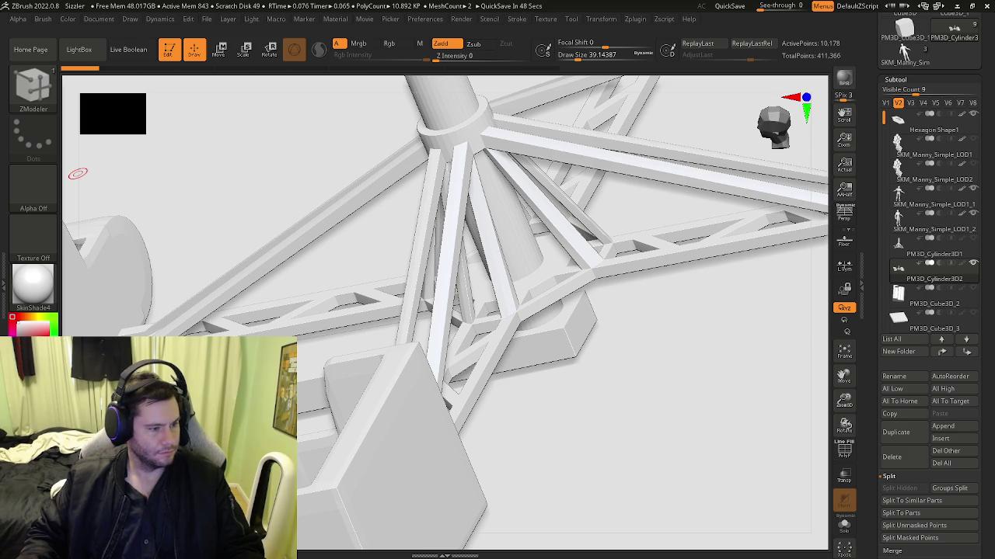
right_drag(493, 326, 484, 306)
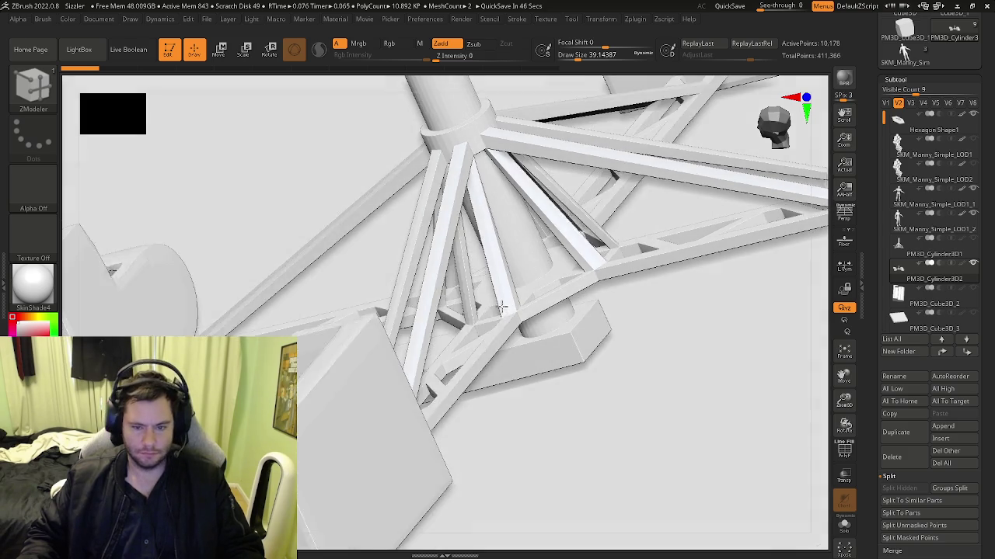
key(shift+f)
scroll(595, 326, up, 2)
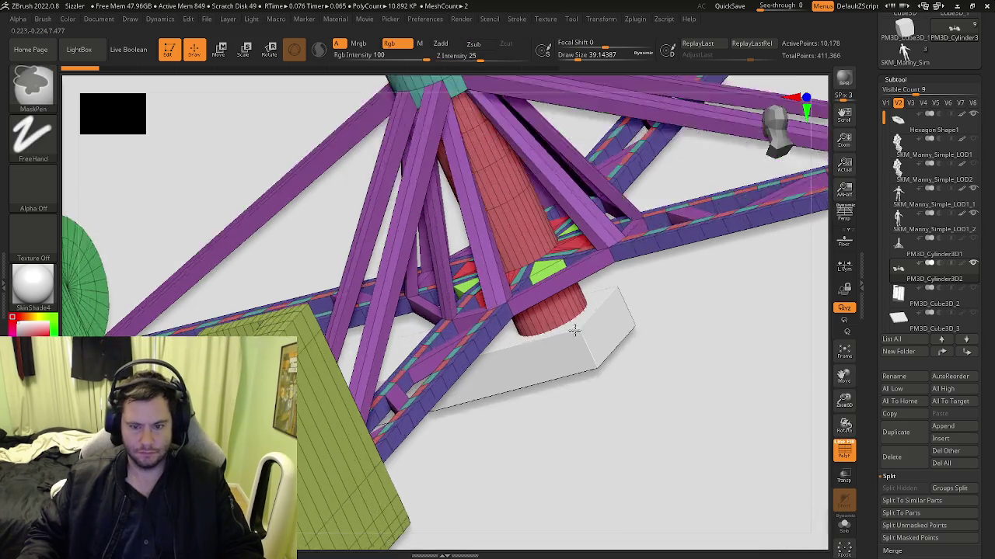
scroll(596, 326, up, 2)
scroll(596, 326, up, 3)
scroll(594, 332, down, 4)
right_drag(593, 332, 553, 360)
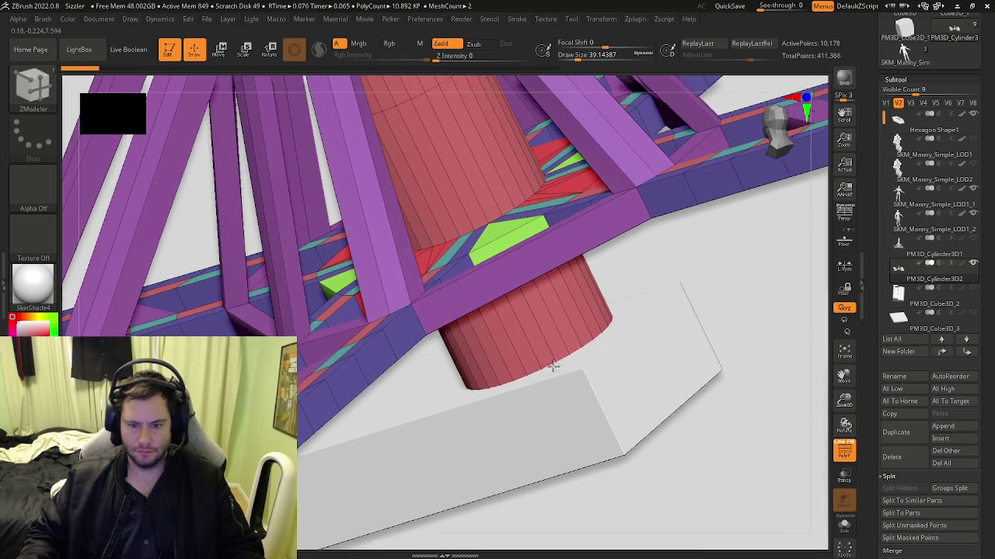
key(space)
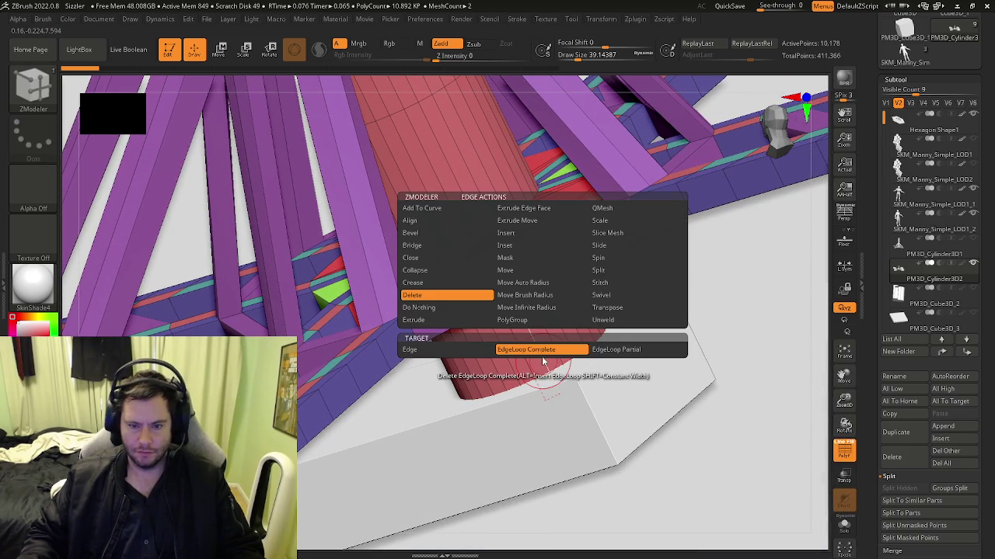
Insert a single edge loop around the lower red pillar, redoing the first attempt.
click(526, 236)
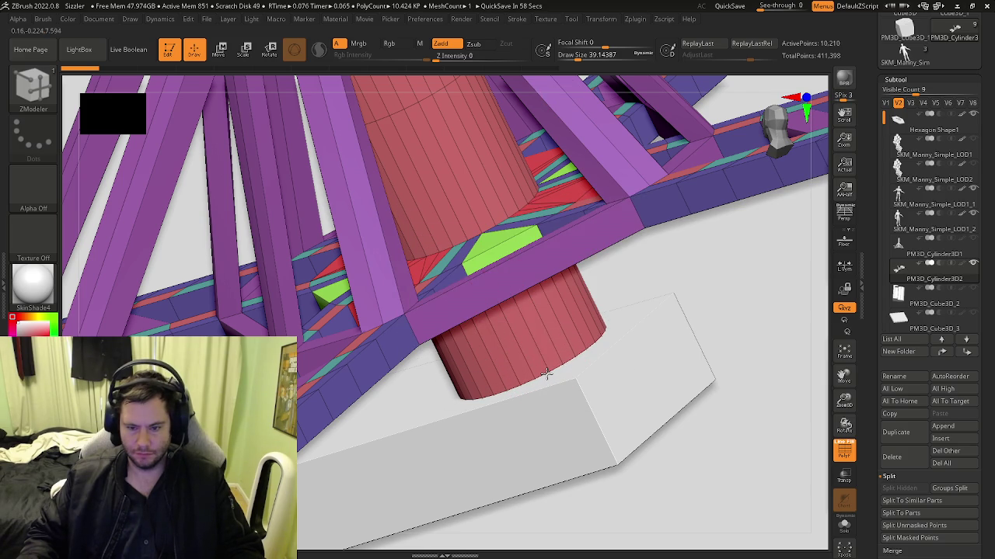
mouse_move(539, 360)
right_down()
mouse_move(529, 364)
mouse_move(495, 316)
mouse_move(497, 295)
right_up()
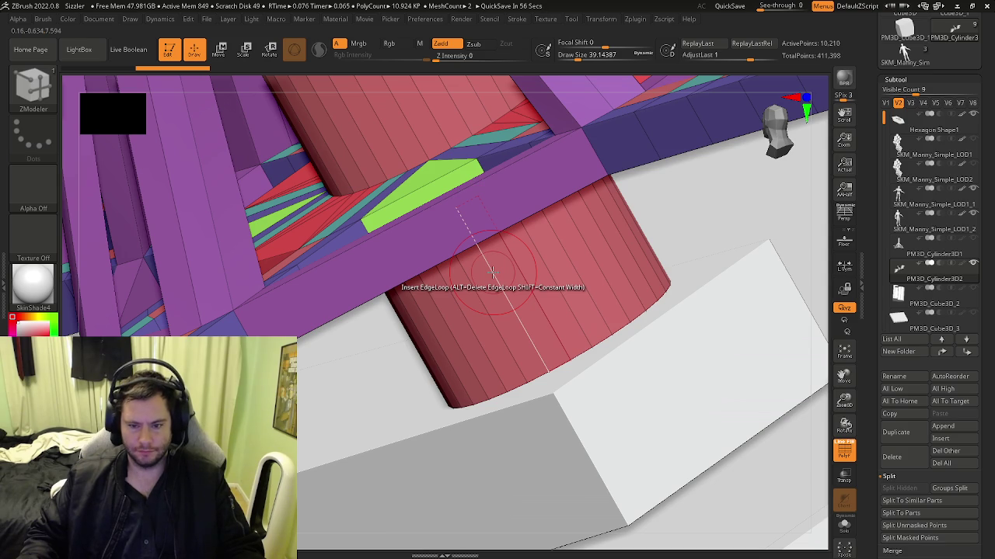
key(ctrl+z)
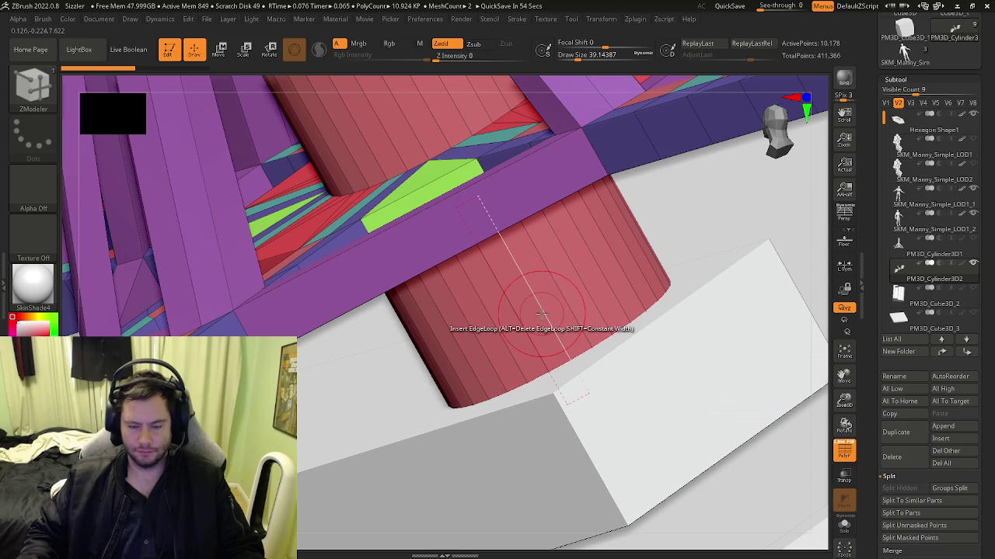
click(542, 314)
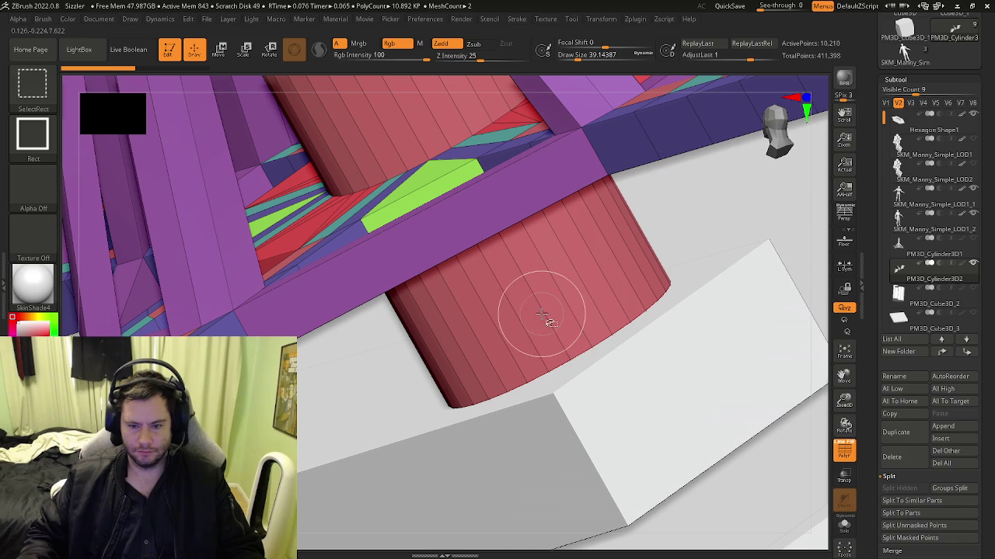
right_drag(549, 301, 565, 313)
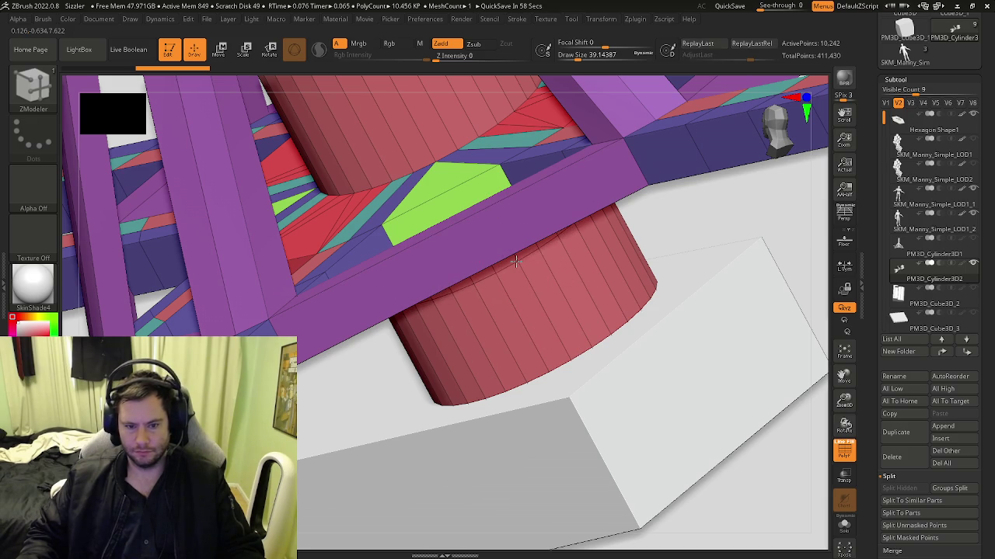
mouse_move(513, 256)
right_down()
mouse_move(526, 403)
mouse_move(536, 398)
mouse_move(530, 373)
mouse_move(536, 392)
mouse_move(561, 406)
right_up()
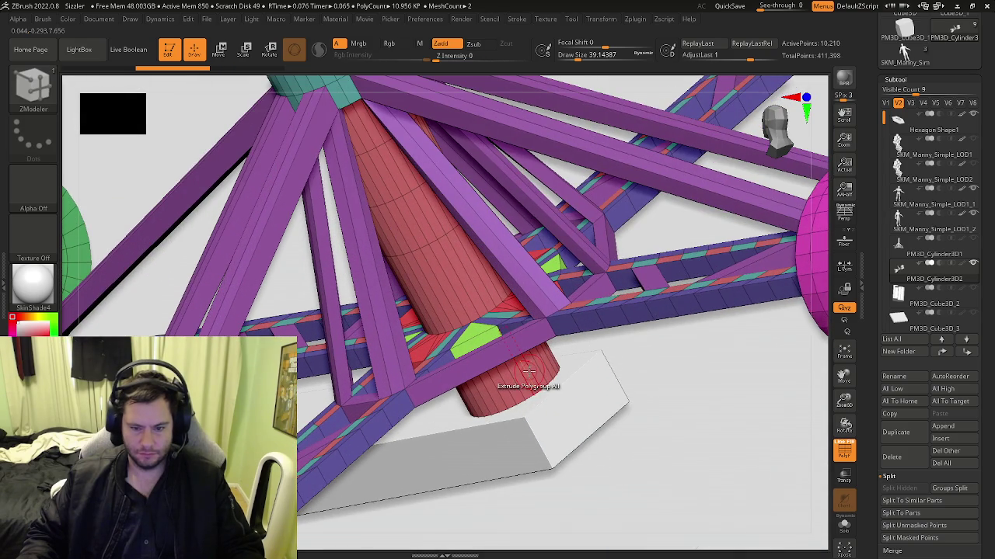
key(space)
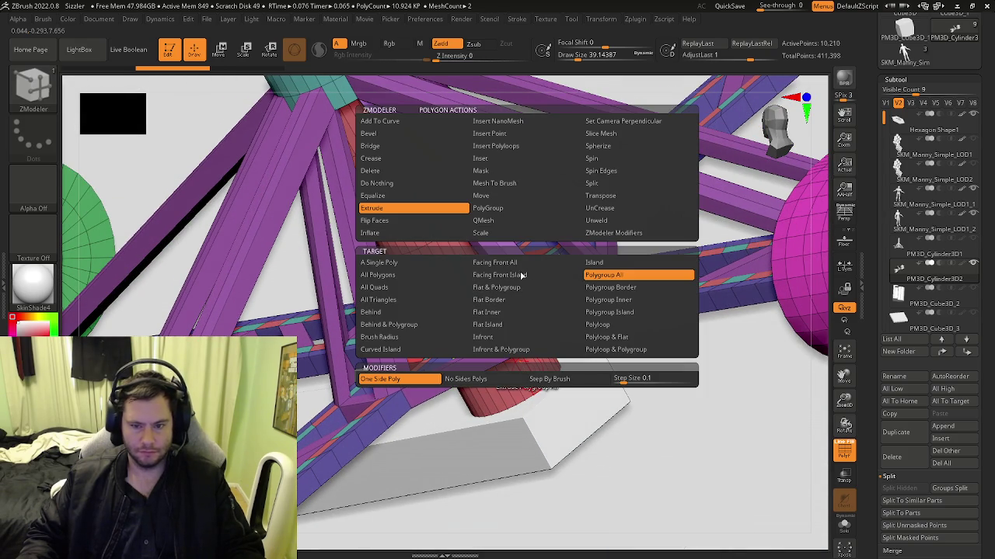
Extrude a pillar ring outward with the Polyloop target and refit the view.
click(604, 326)
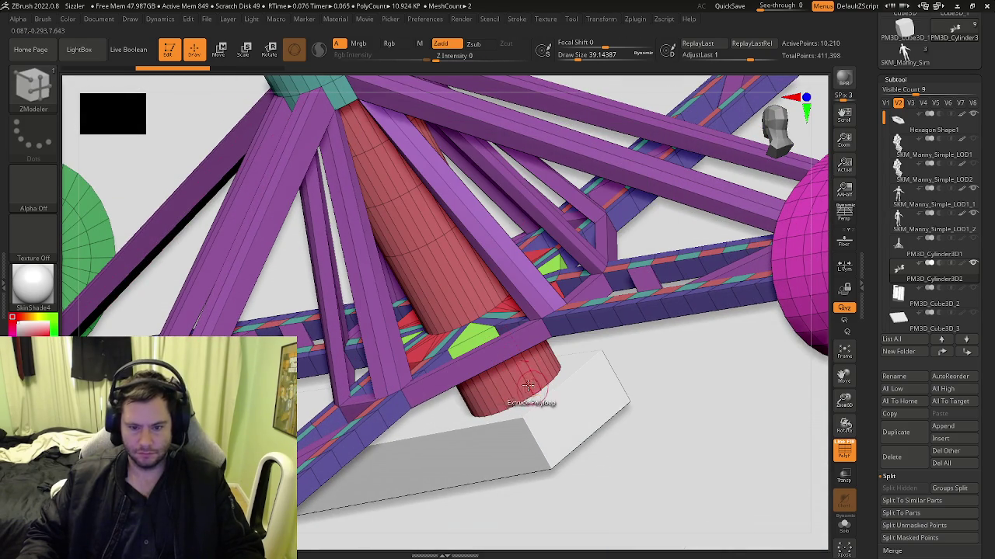
mouse_move(558, 373)
mouse_down()
mouse_move(802, 388)
mouse_move(784, 389)
mouse_up()
mouse_move(637, 380)
mouse_down()
mouse_move(551, 402)
mouse_move(572, 415)
mouse_move(562, 373)
mouse_move(509, 366)
mouse_move(521, 364)
mouse_move(582, 444)
mouse_move(572, 393)
mouse_move(548, 378)
mouse_move(581, 381)
mouse_move(571, 334)
mouse_move(583, 342)
mouse_move(589, 400)
mouse_move(597, 381)
mouse_move(613, 406)
mouse_up()
key(shift+f)
key(f)
key(shift+f)
Reselect ZModeler and widen the pillar ring further into a collar at the truss hub.
key(shift+f)
key(b)
key(z)
key(m)
key(shift+f)
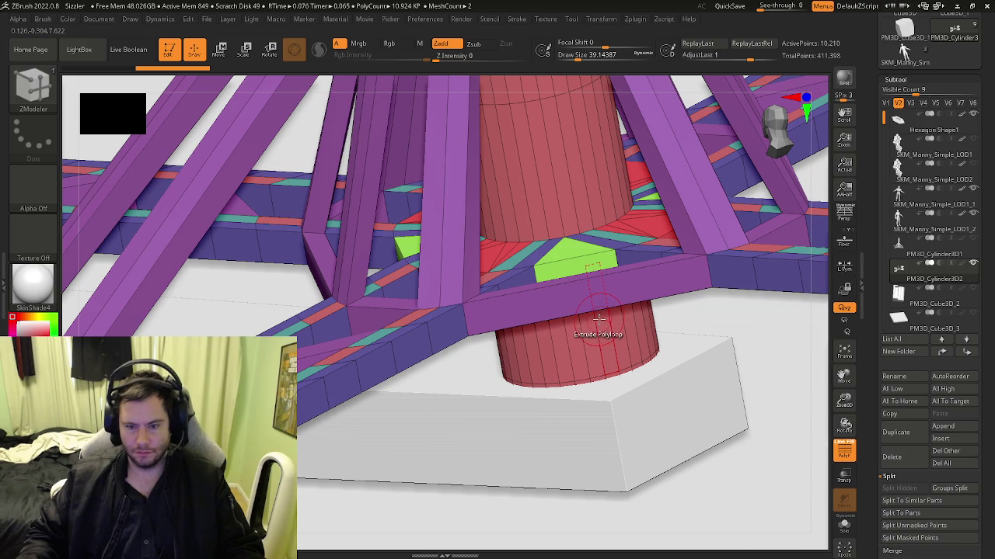
drag(614, 333, 844, 373)
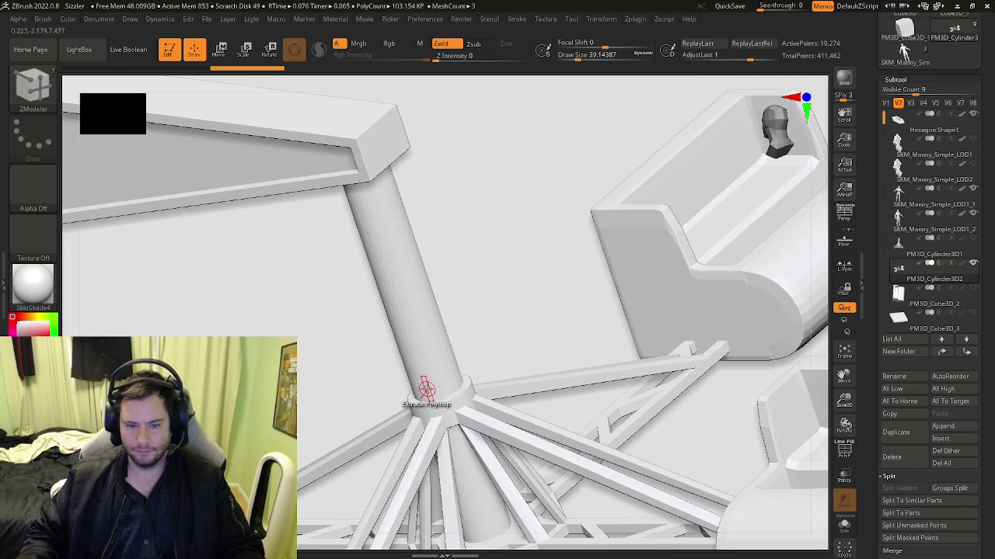
key(shift+f)
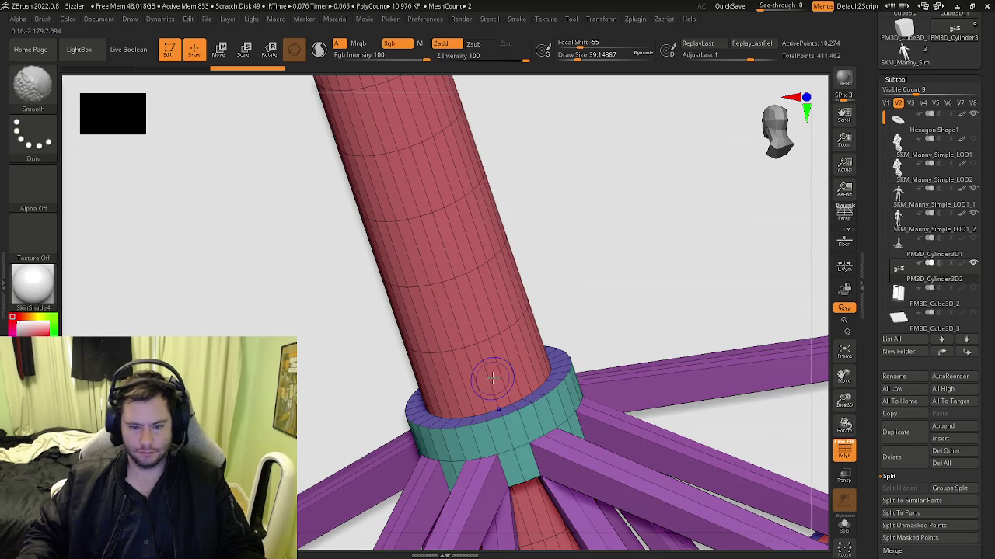
Extrude the base polyloop again to thicken the pillar collar.
mouse_move(495, 372)
mouse_down()
mouse_move(602, 397)
mouse_move(501, 239)
mouse_move(554, 291)
mouse_up()
right_drag(548, 315, 554, 301)
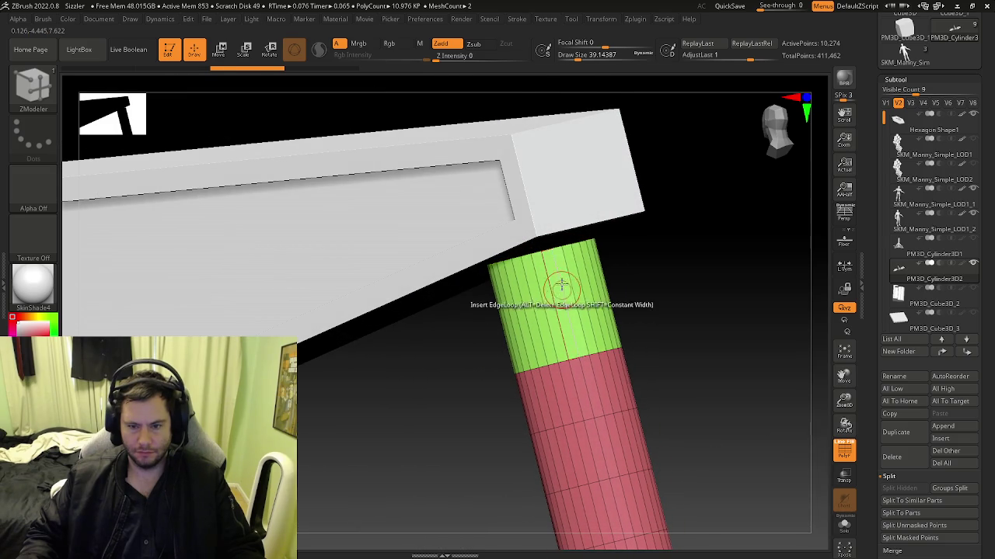
right_drag(561, 291, 373, 271)
mouse_move(617, 344)
right_down()
mouse_move(598, 392)
mouse_move(569, 400)
mouse_move(588, 388)
mouse_move(587, 364)
mouse_move(606, 385)
mouse_move(590, 387)
mouse_move(610, 419)
mouse_move(616, 352)
right_up()
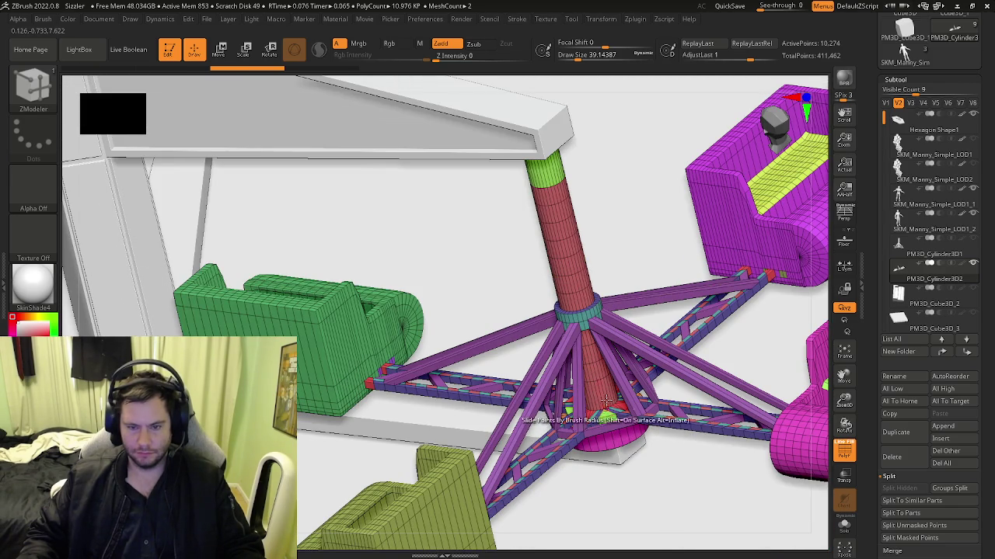
Isolate the pillar with Solo and zoom in on its green top section.
ctrl+right_drag(602, 404, 584, 401)
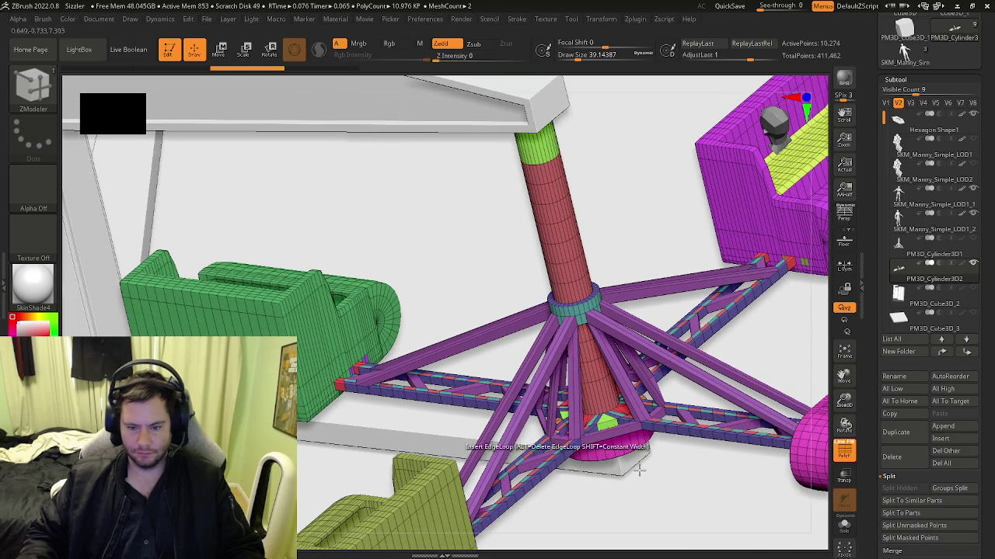
mouse_move(634, 449)
right_down()
mouse_move(635, 432)
mouse_move(626, 449)
mouse_move(641, 467)
mouse_move(633, 449)
right_up()
mouse_move(582, 222)
right_down()
mouse_move(593, 411)
mouse_move(560, 424)
right_up()
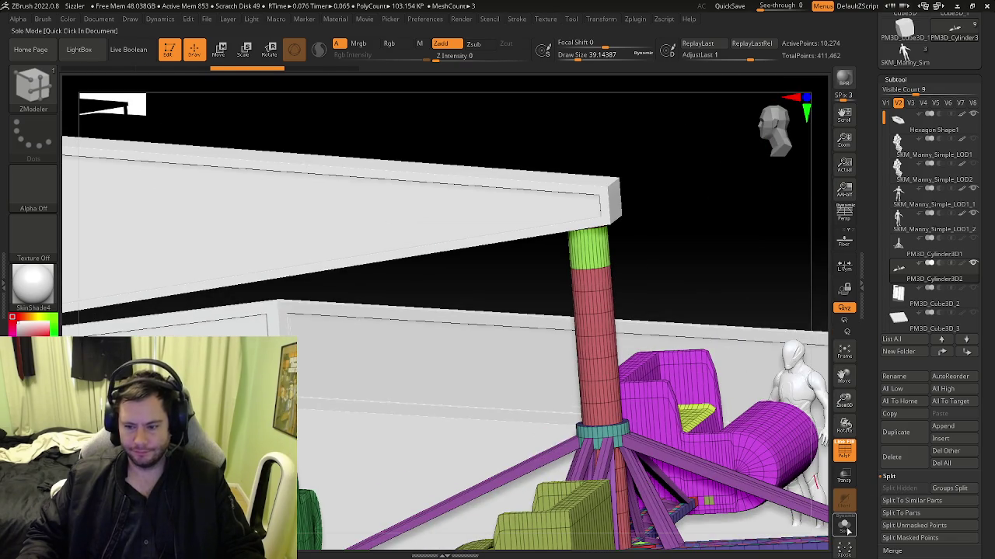
click(845, 527)
mouse_move(617, 284)
ctrl+right_down()
mouse_move(595, 395)
mouse_move(595, 373)
mouse_move(561, 356)
ctrl+right_up()
key(space)
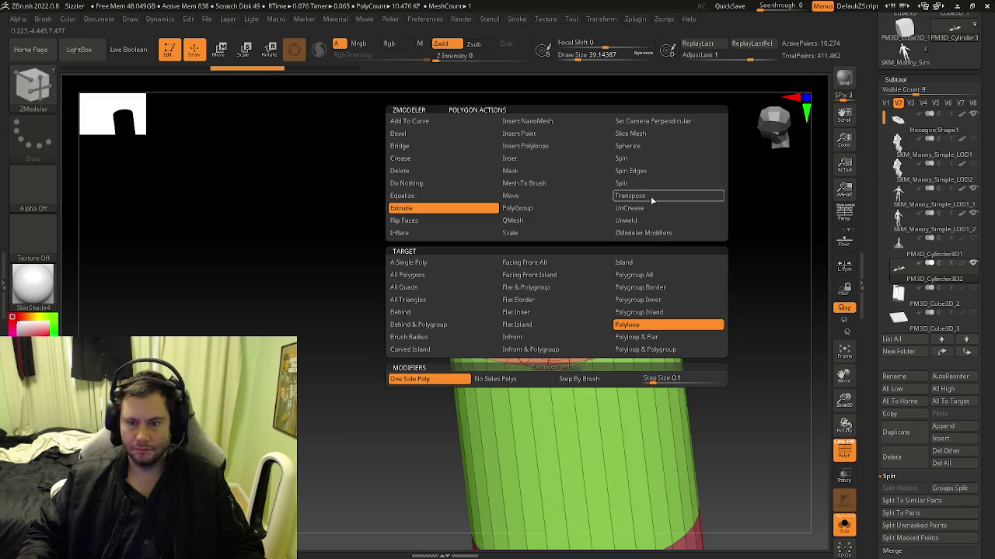
Transpose the pillar's flat top face up to the overhead arm's underside with Solo off.
click(651, 198)
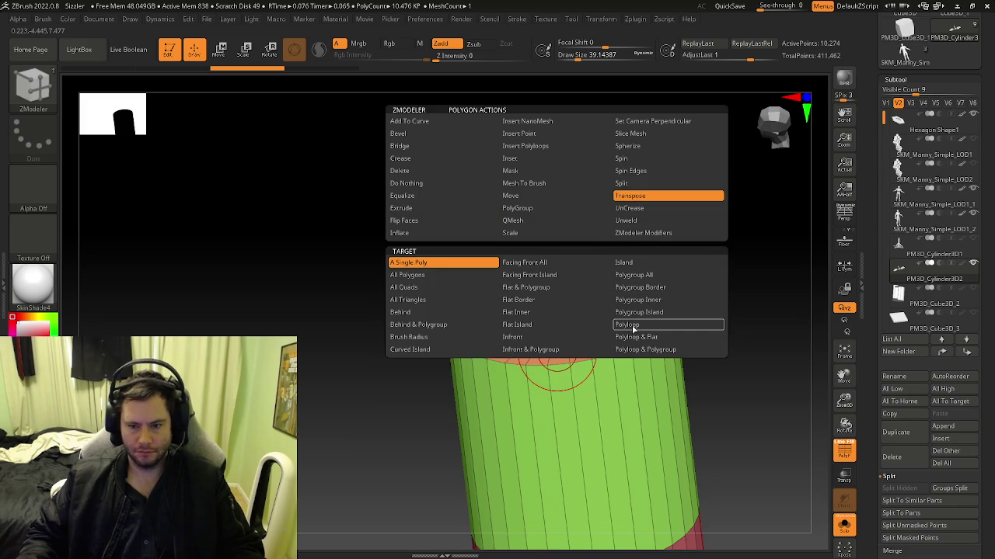
click(543, 329)
click(559, 358)
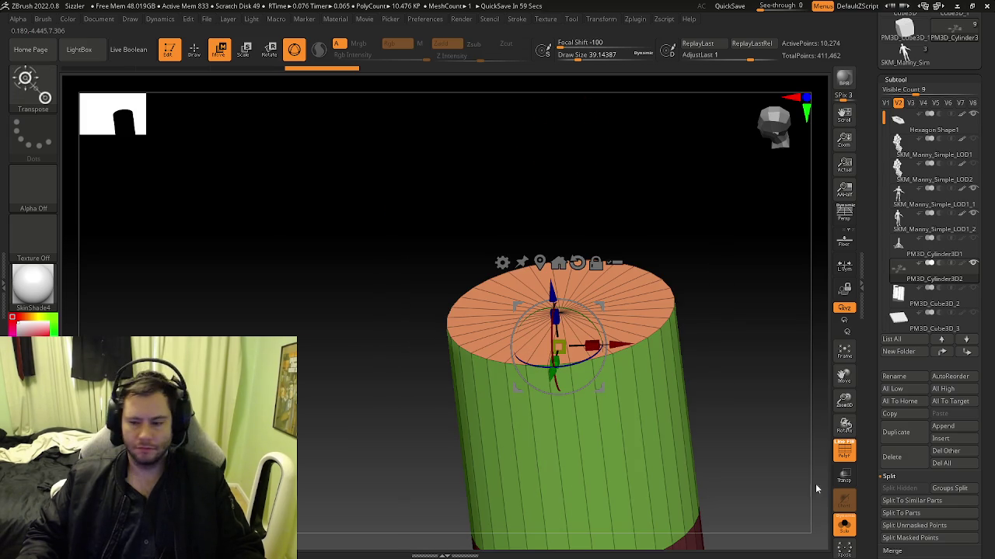
click(844, 526)
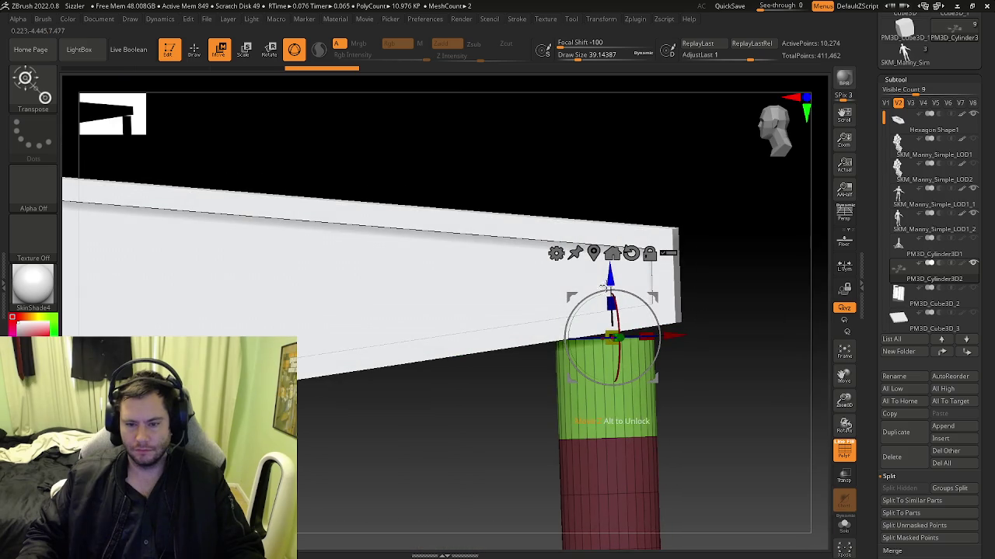
drag(611, 274, 613, 254)
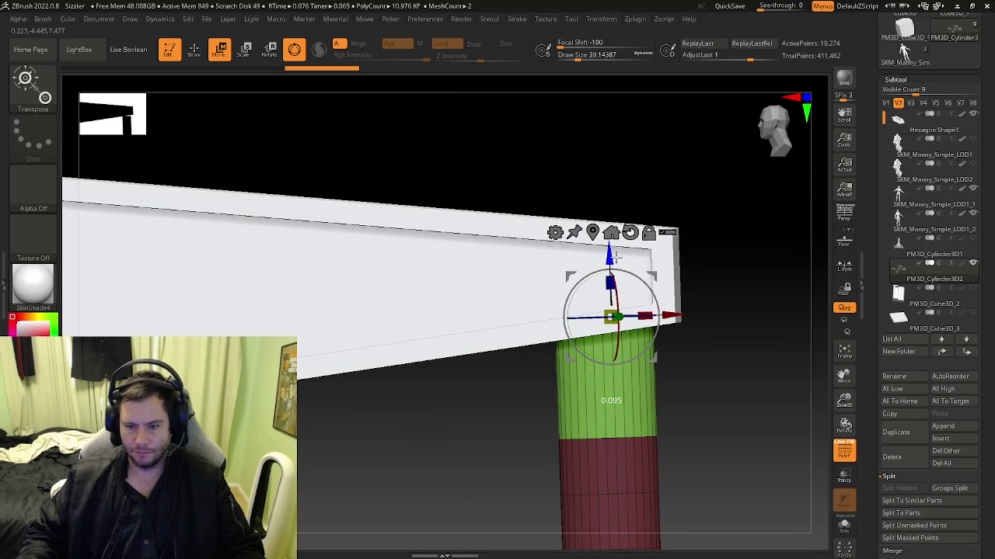
key(q)
mouse_move(738, 411)
shift+mouse_down()
mouse_move(479, 431)
mouse_move(582, 400)
shift+mouse_up()
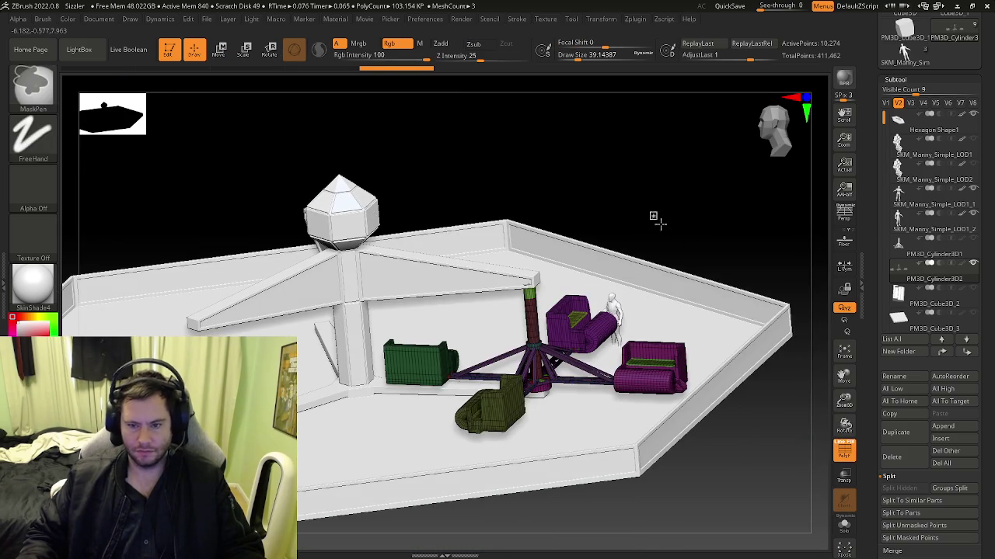
drag(544, 366, 586, 403)
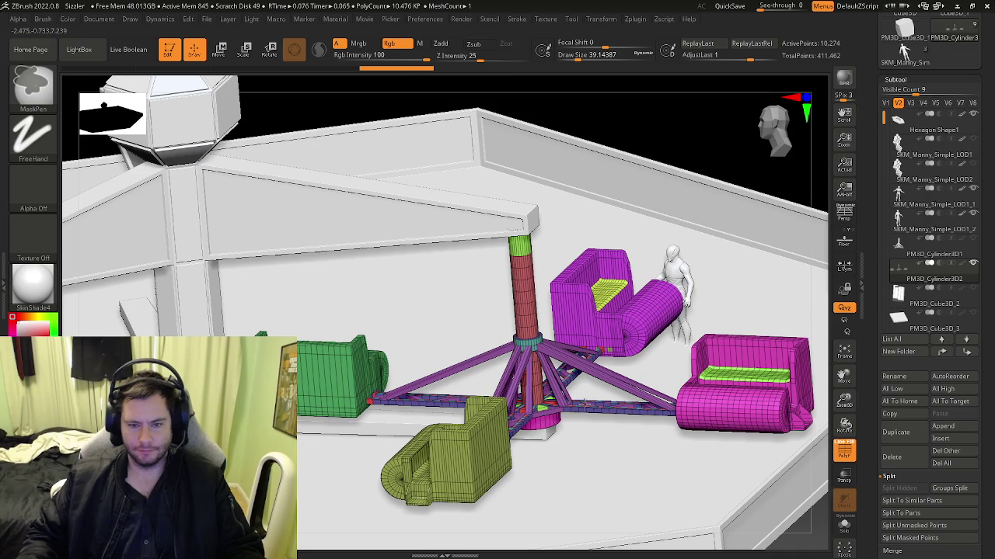
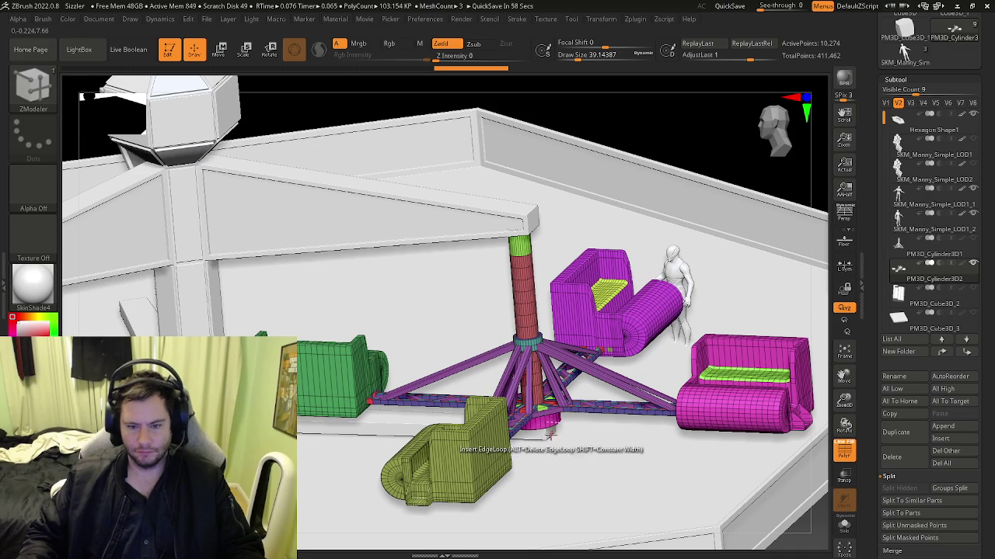
Make Hexagon Shape1 the active subtool, with polygroup wireframe colouring toggled back on.
alt+drag(533, 364, 580, 359)
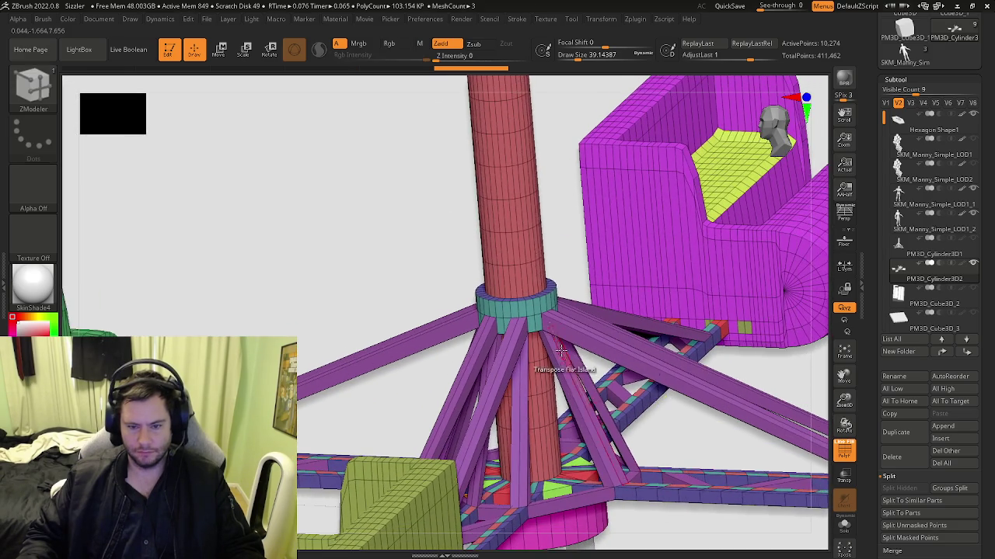
key(shift+f)
mouse_move(597, 398)
ctrl+right_down()
mouse_move(549, 322)
mouse_move(519, 352)
mouse_move(542, 376)
mouse_move(478, 402)
mouse_move(588, 398)
ctrl+right_up()
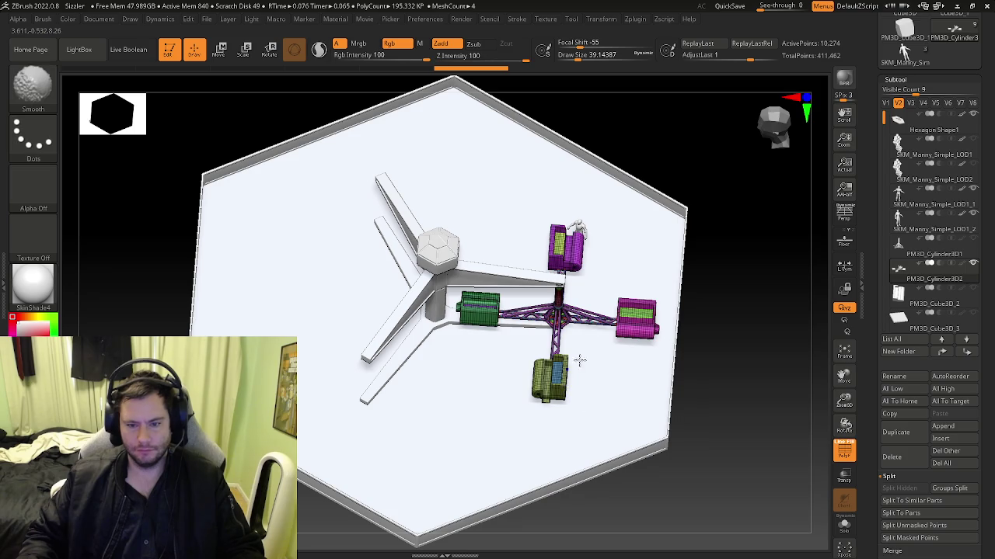
mouse_move(565, 359)
ctrl+right_down()
mouse_move(579, 351)
mouse_move(553, 336)
mouse_move(383, 344)
mouse_move(388, 322)
mouse_move(420, 339)
ctrl+right_up()
key(b)
key(Escape)
key(shift+f)
key(shift+f)
click(899, 119)
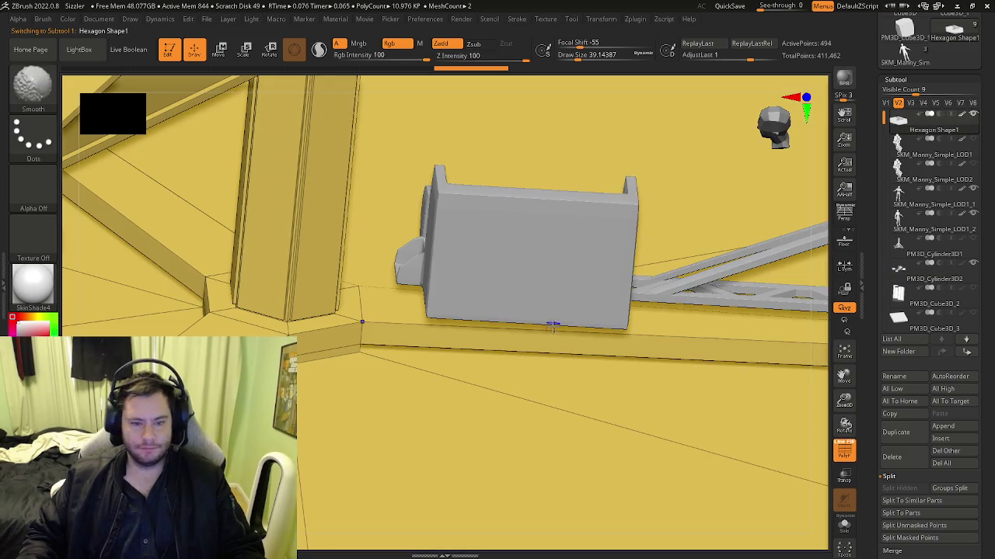
Switch to ZModeler and insert an edge loop along the base wall beside the pillar.
mouse_move(510, 438)
right_down()
mouse_move(334, 374)
mouse_move(331, 342)
right_up()
key(b)
key(z)
key(m)
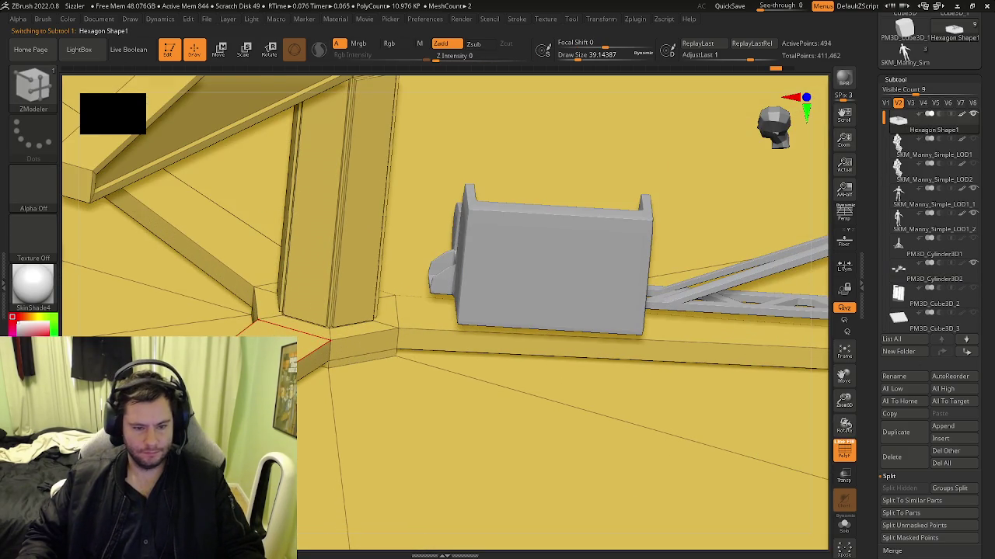
key(space)
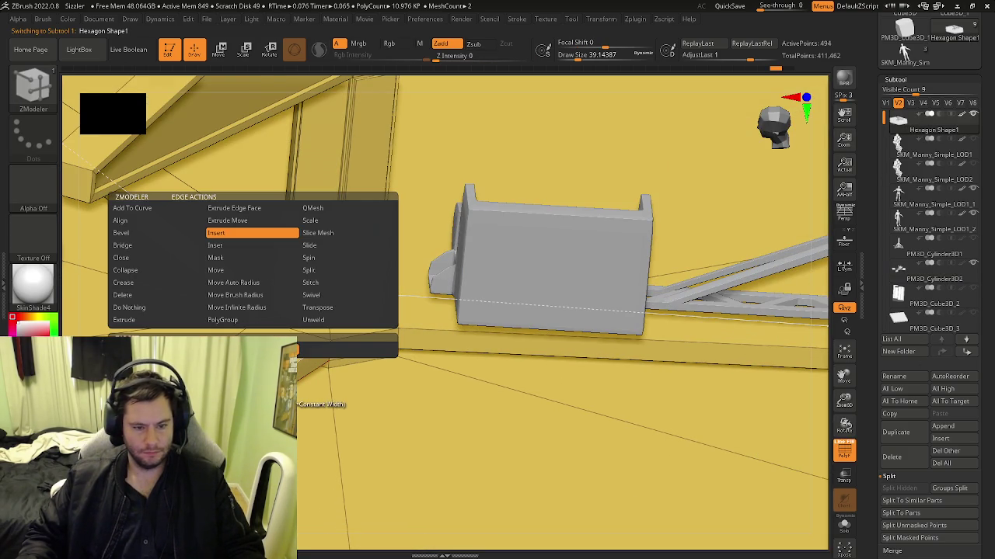
right_drag(234, 334, 296, 346)
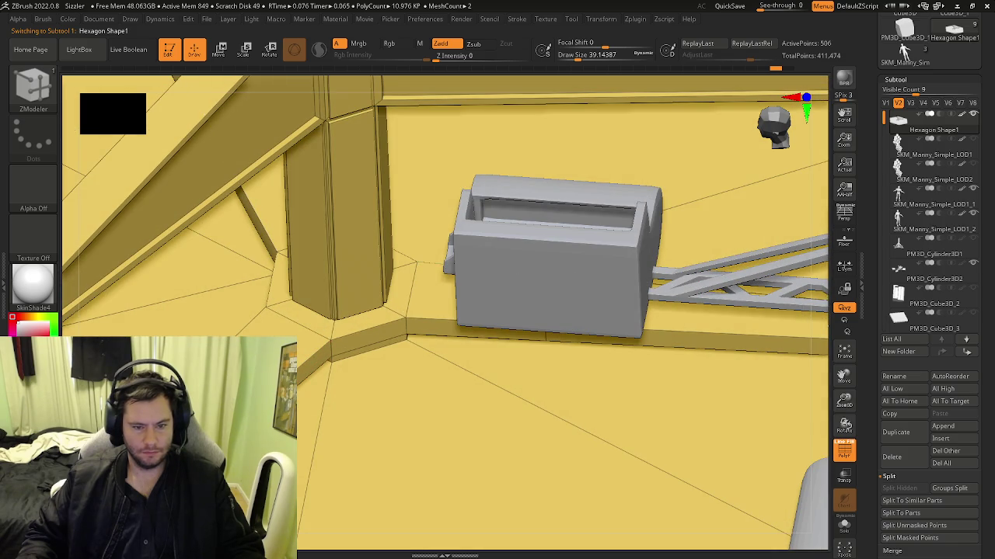
Set the polygon action to Bridge Two Polys and pick the first polygon near the pillar.
key(space)
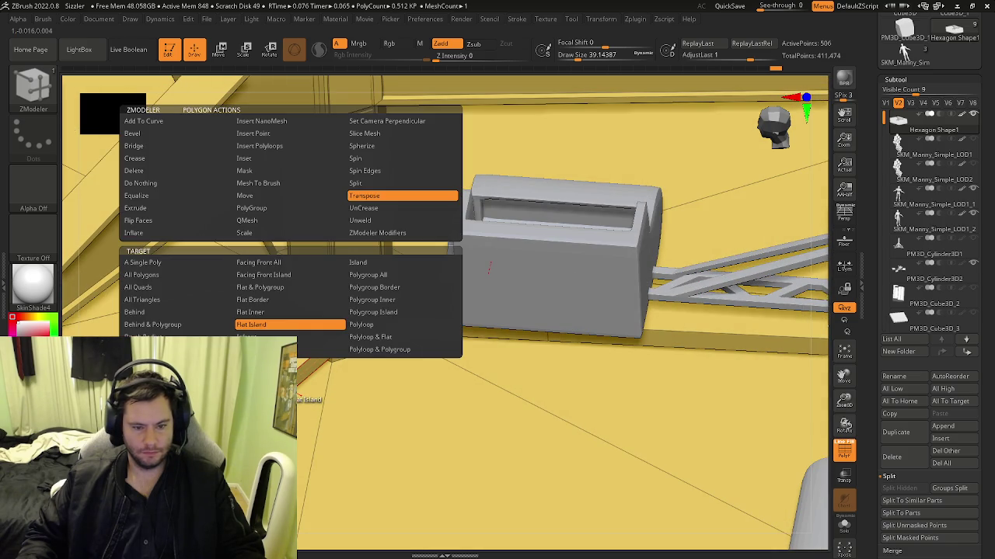
click(138, 147)
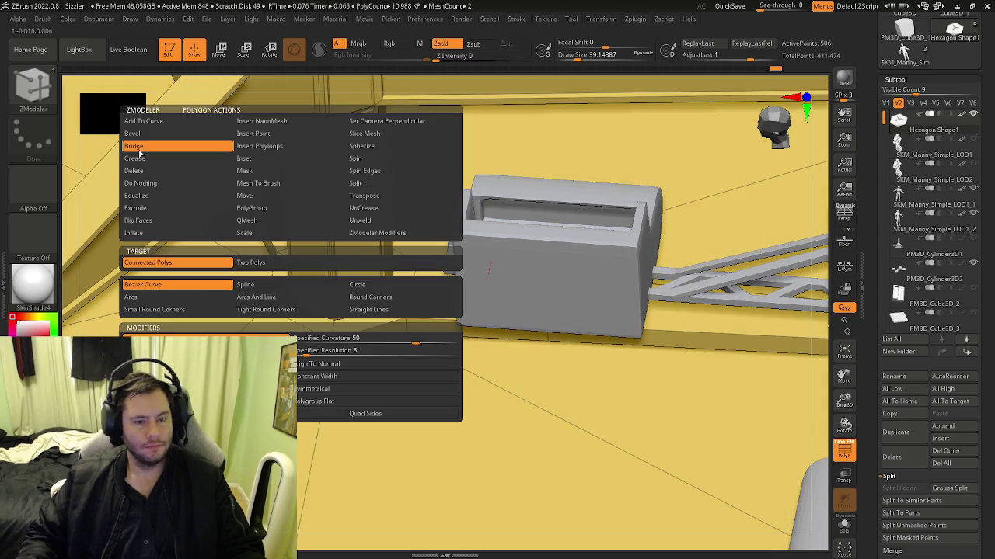
click(268, 264)
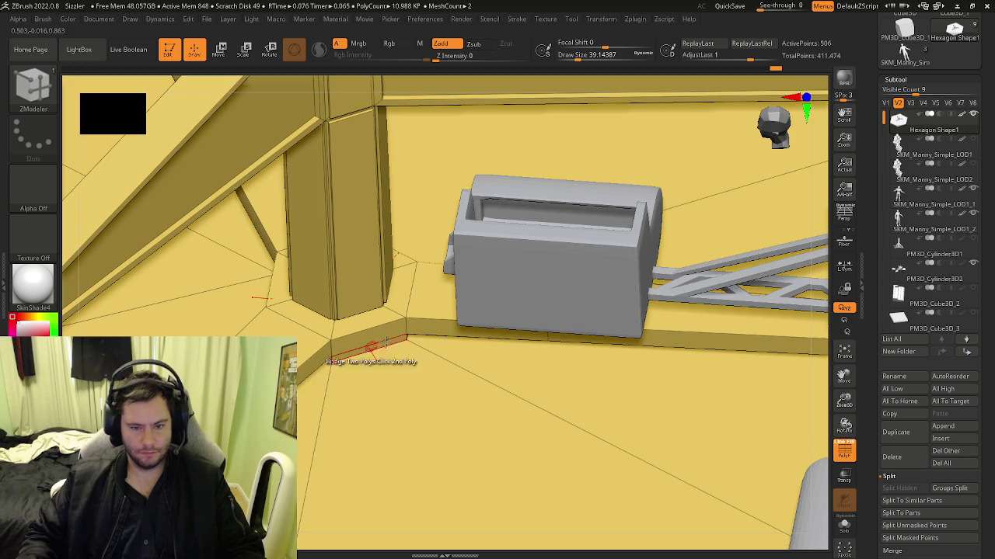
key(ctrl)
right_drag(365, 343, 355, 324)
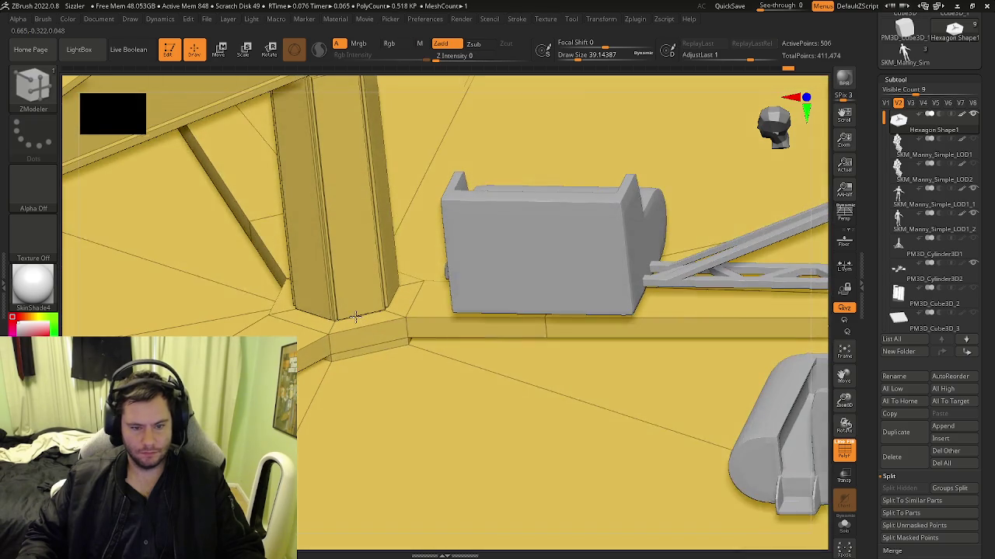
click(404, 342)
right_drag(410, 340, 377, 358)
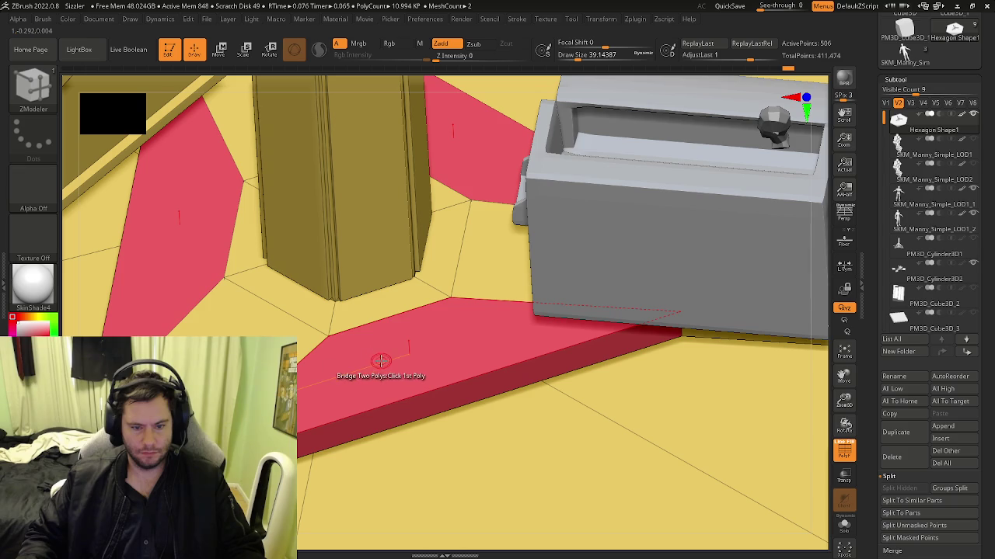
Delete two wall polygons beside the pillar using Delete A Single Poly.
key(space)
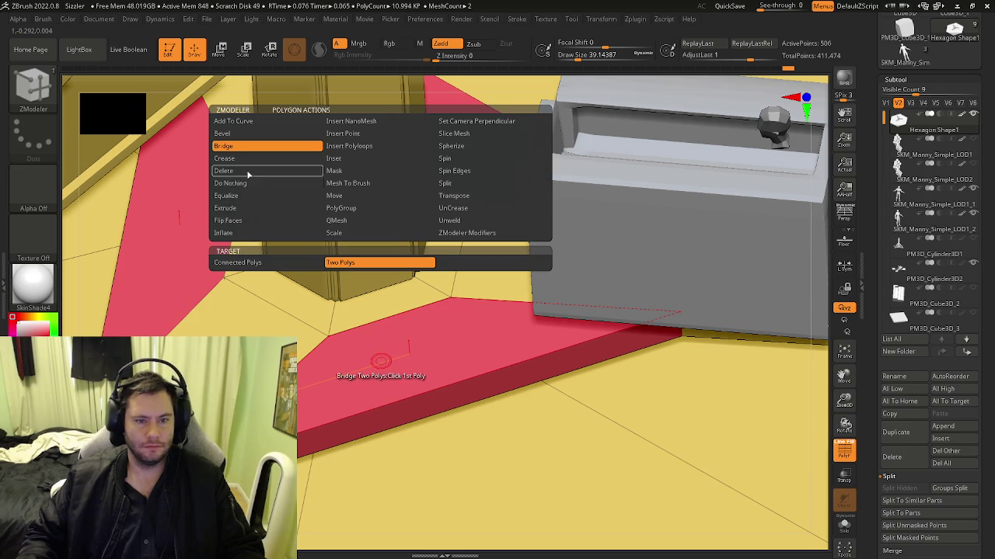
click(247, 171)
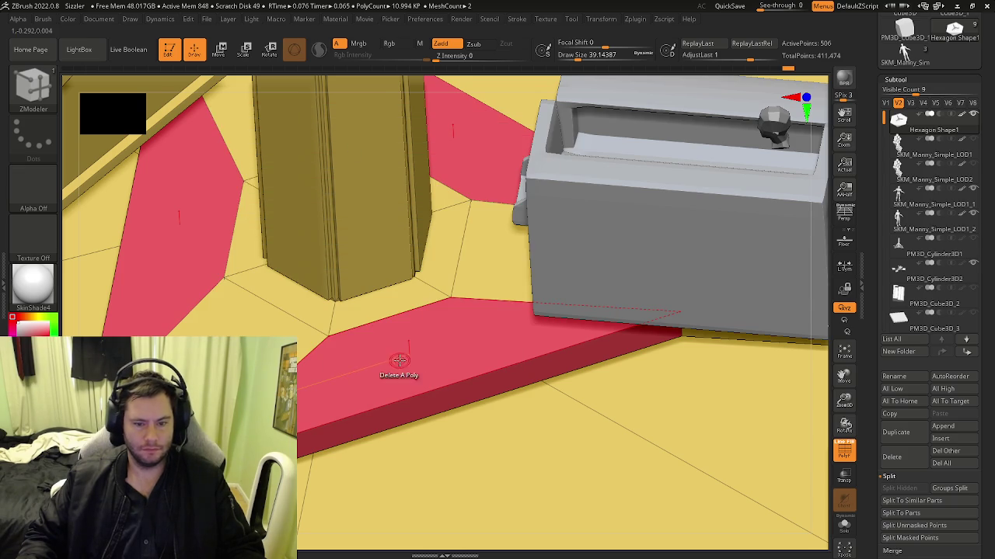
click(398, 360)
mouse_move(394, 360)
right_down()
mouse_move(383, 333)
mouse_move(405, 290)
mouse_move(399, 311)
mouse_move(438, 303)
mouse_move(421, 322)
mouse_move(428, 337)
right_up()
click(426, 336)
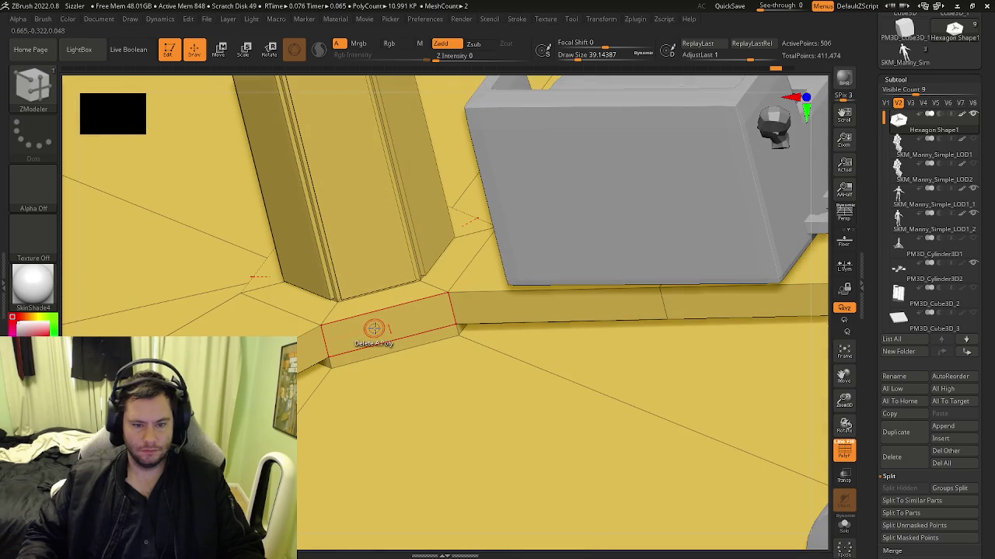
right_drag(316, 355, 310, 353)
Return to Bridge Two Polys and pick the second polygon to finish the bridge.
key(space)
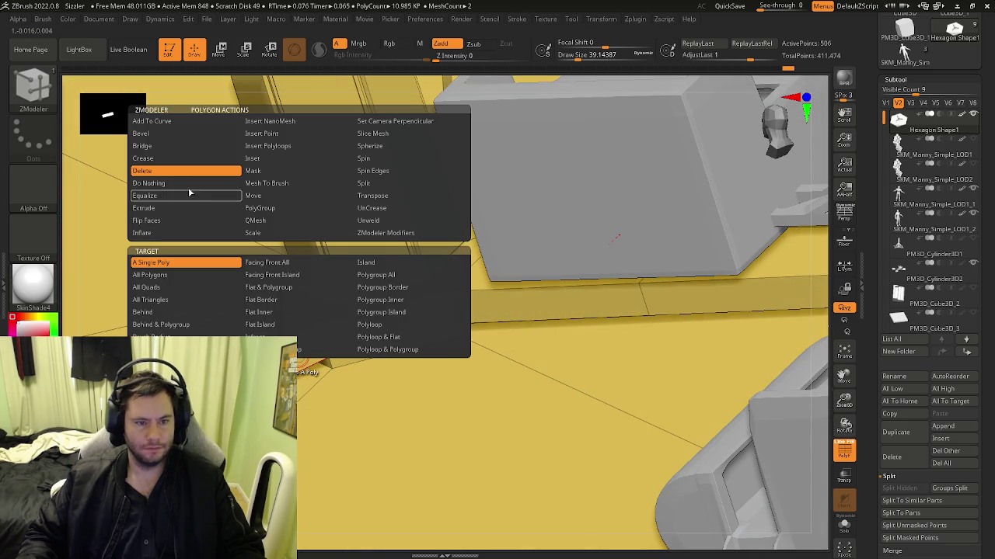
click(152, 147)
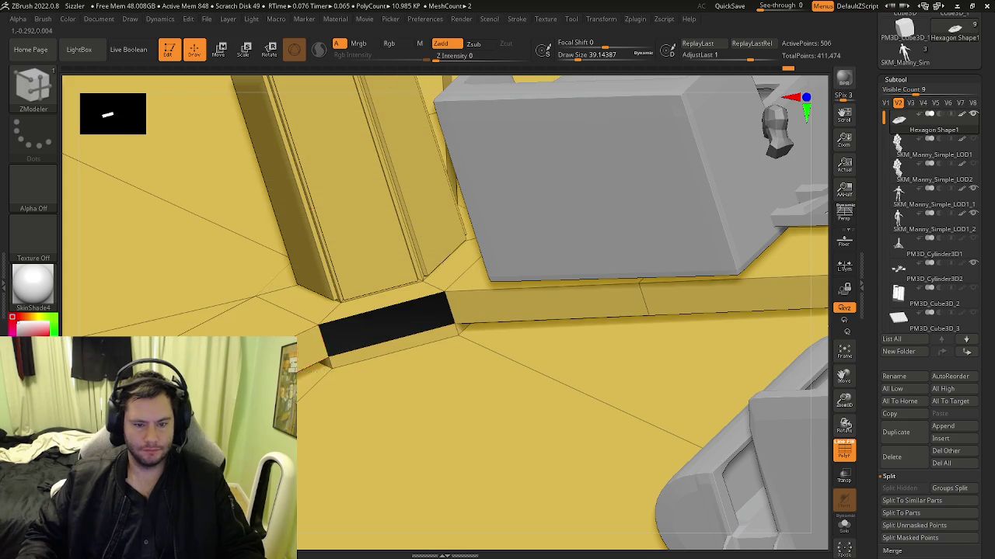
click(516, 302)
mouse_move(508, 317)
right_down()
mouse_move(417, 317)
mouse_move(437, 355)
mouse_move(438, 320)
mouse_move(422, 366)
mouse_move(404, 360)
mouse_move(424, 301)
mouse_move(439, 334)
mouse_move(427, 287)
mouse_move(451, 260)
right_up()
ctrl+right_drag(433, 299, 439, 311)
mouse_move(480, 284)
right_down()
mouse_move(481, 337)
mouse_move(457, 366)
mouse_move(460, 333)
mouse_move(454, 341)
mouse_move(462, 378)
right_up()
Save the project as Sizzler.zpr in the Circus folder, replacing the existing file.
key(shift+f)
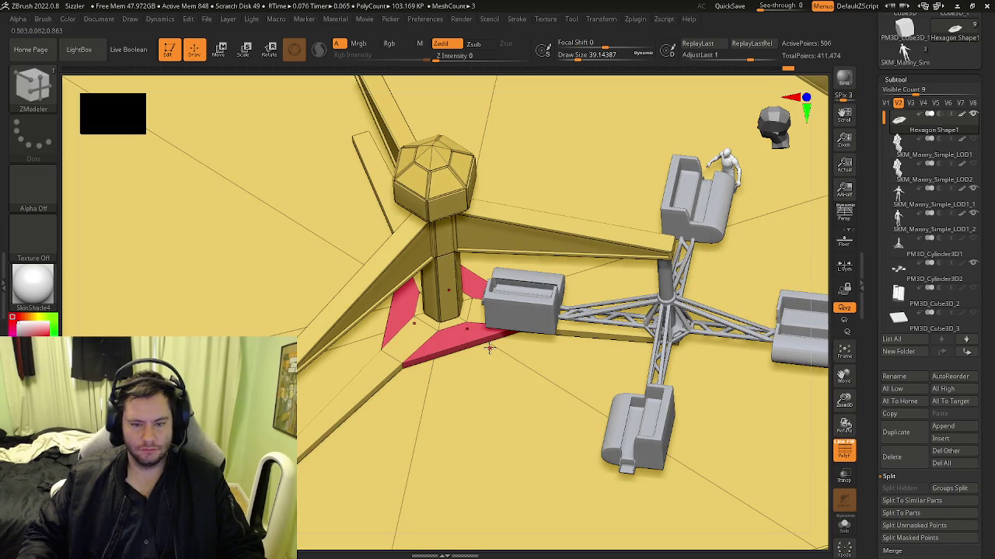
mouse_move(542, 399)
ctrl+right_down()
mouse_move(469, 382)
mouse_move(497, 357)
mouse_move(524, 406)
mouse_move(349, 327)
mouse_move(448, 293)
mouse_move(451, 328)
mouse_move(505, 381)
mouse_move(489, 414)
ctrl+right_up()
key(shift+f)
click(207, 23)
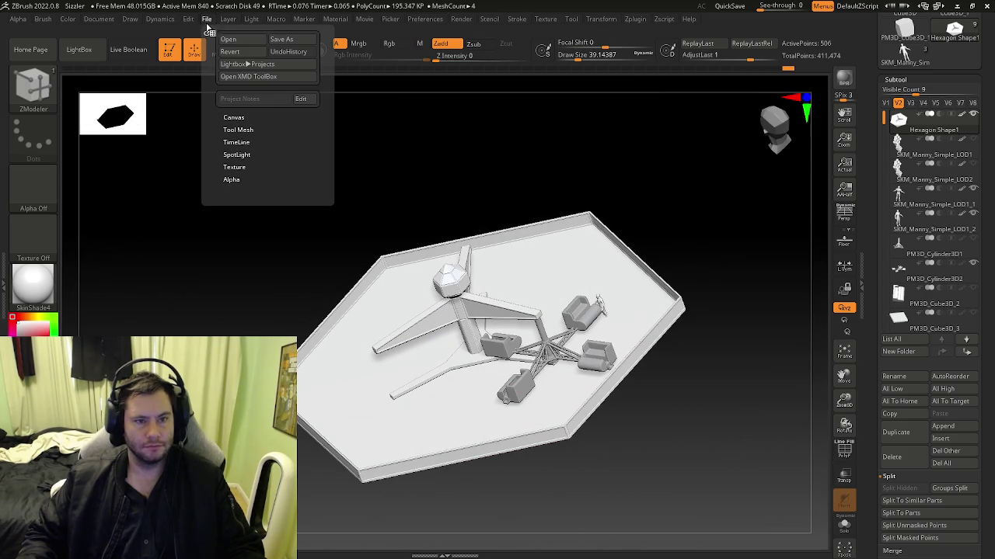
click(284, 40)
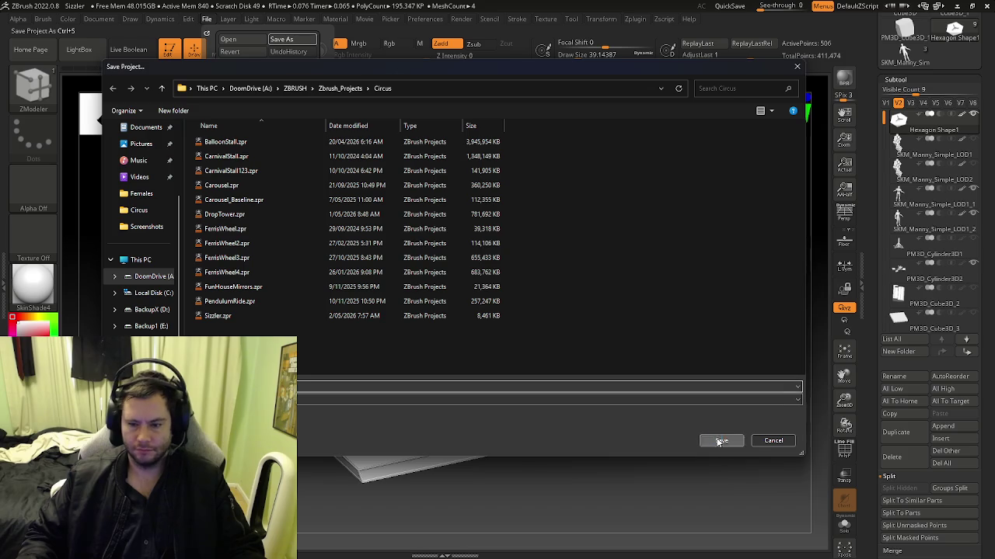
click(720, 441)
click(523, 273)
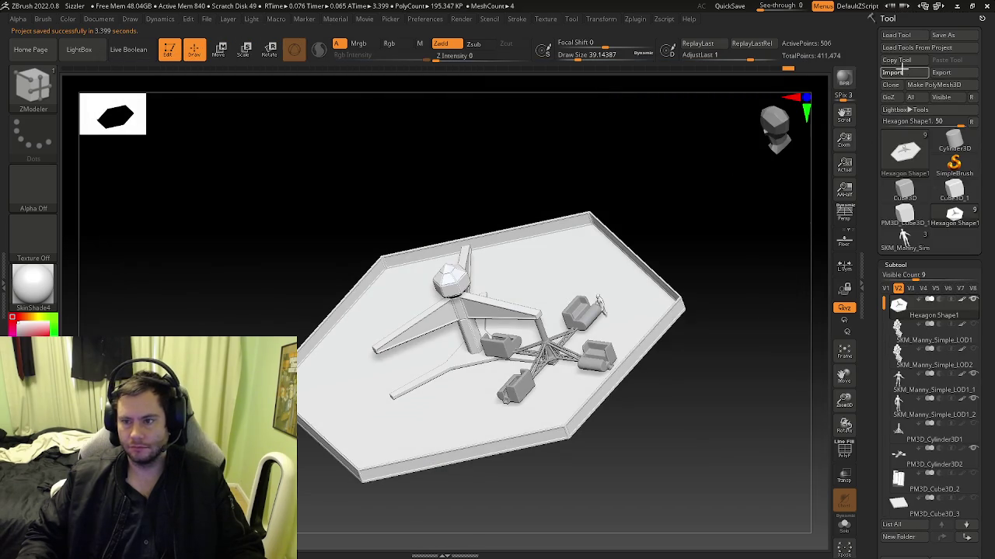
Start Import 3D Mesh and browse the A: ZBRUSH folder into Zbrush_Extras and ZCustomTools.
click(903, 72)
click(305, 89)
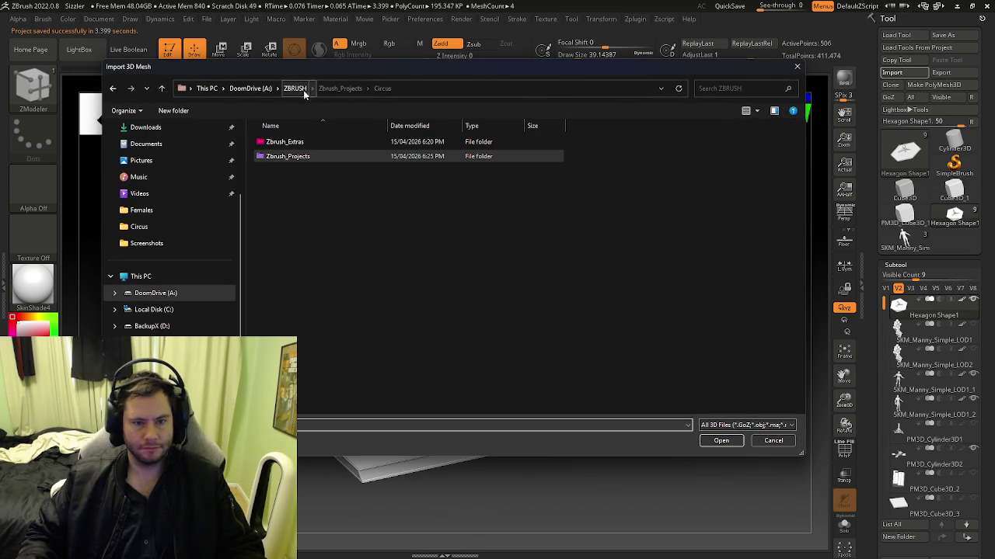
click(252, 89)
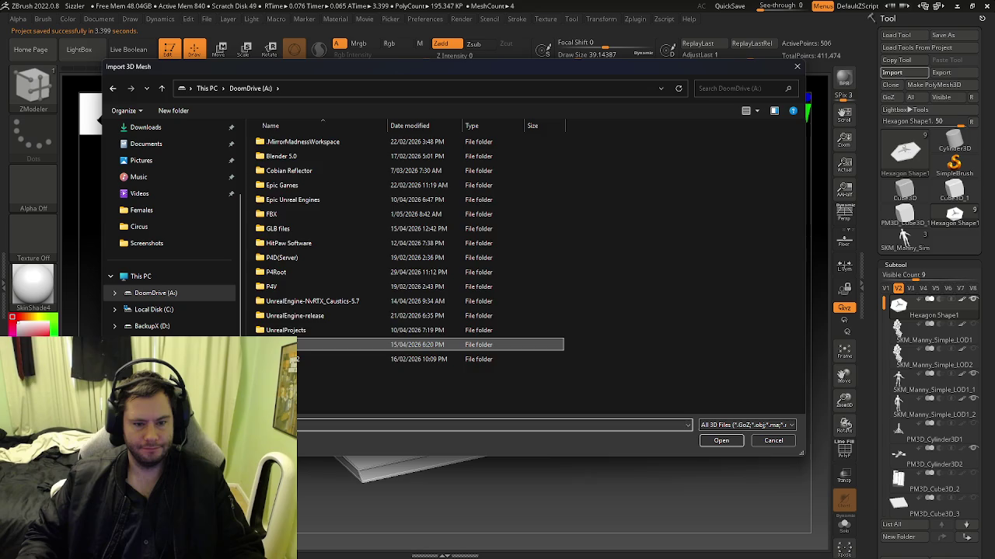
double_click(289, 345)
double_click(287, 143)
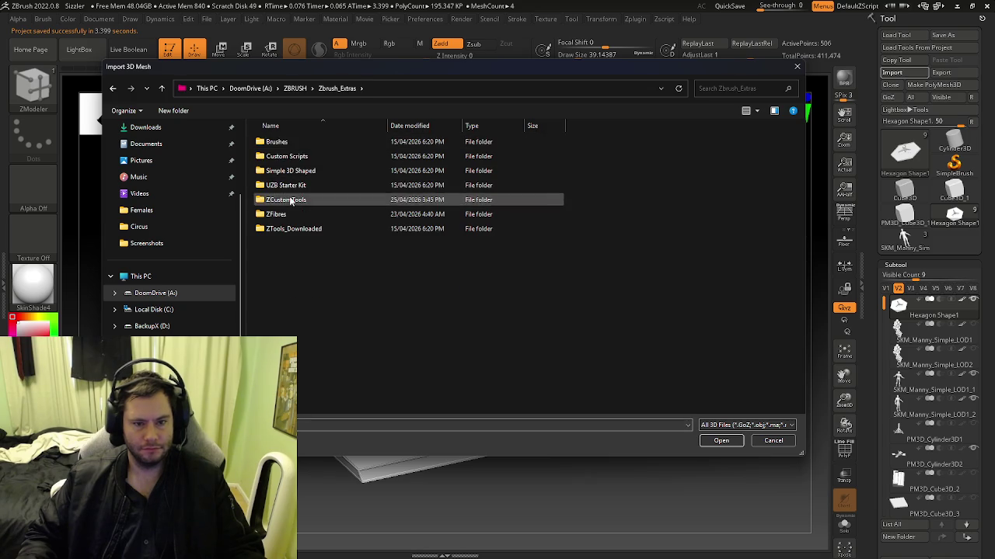
double_click(289, 199)
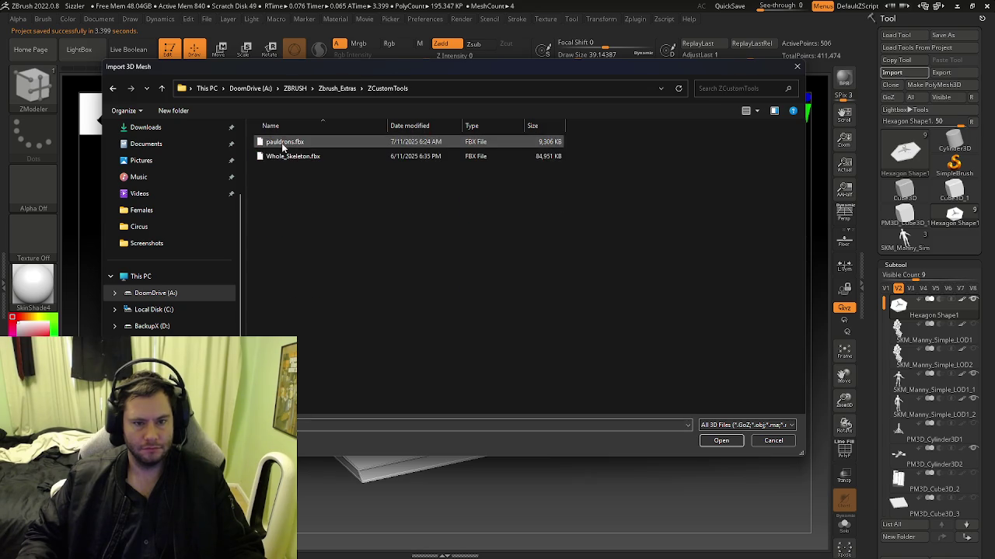
click(335, 92)
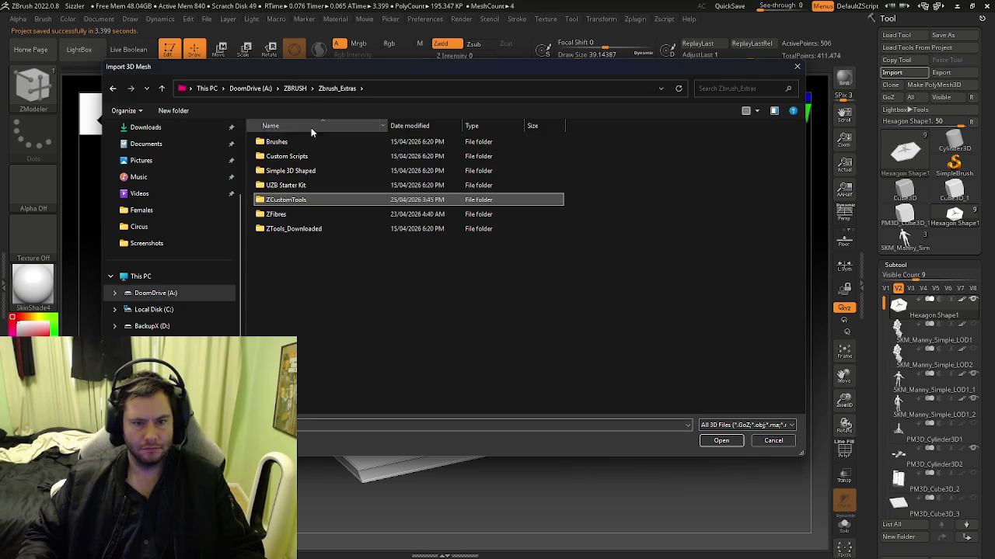
Browse the Simple 3D Shaped, ZTools_Downloaded, UZB Starter Kit and ZCustomTools folders, then return to A: root.
double_click(299, 171)
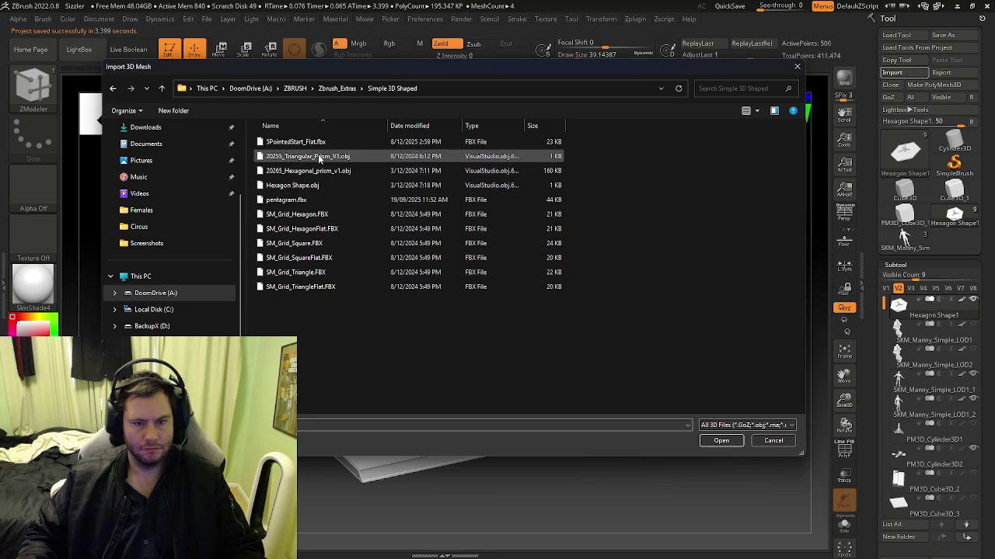
click(335, 89)
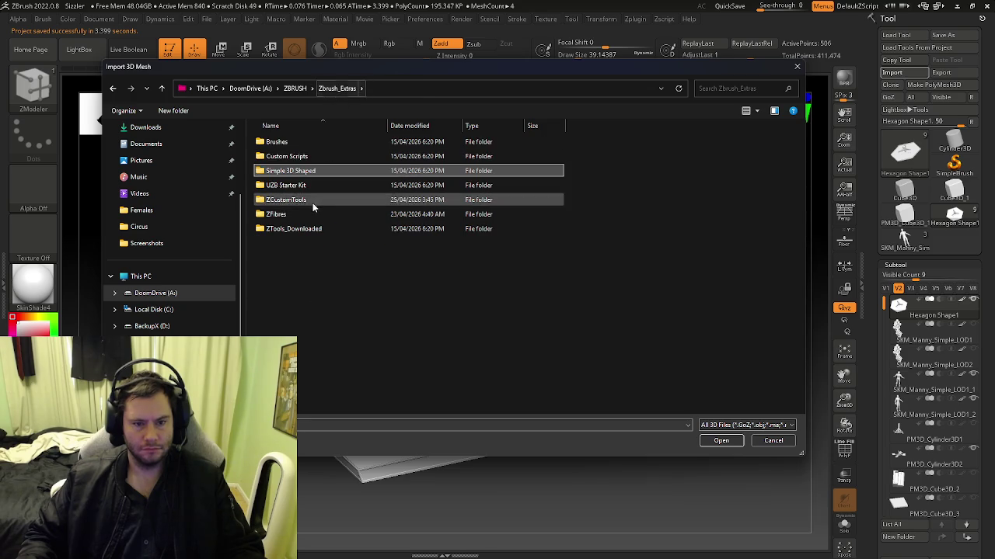
double_click(292, 228)
click(335, 88)
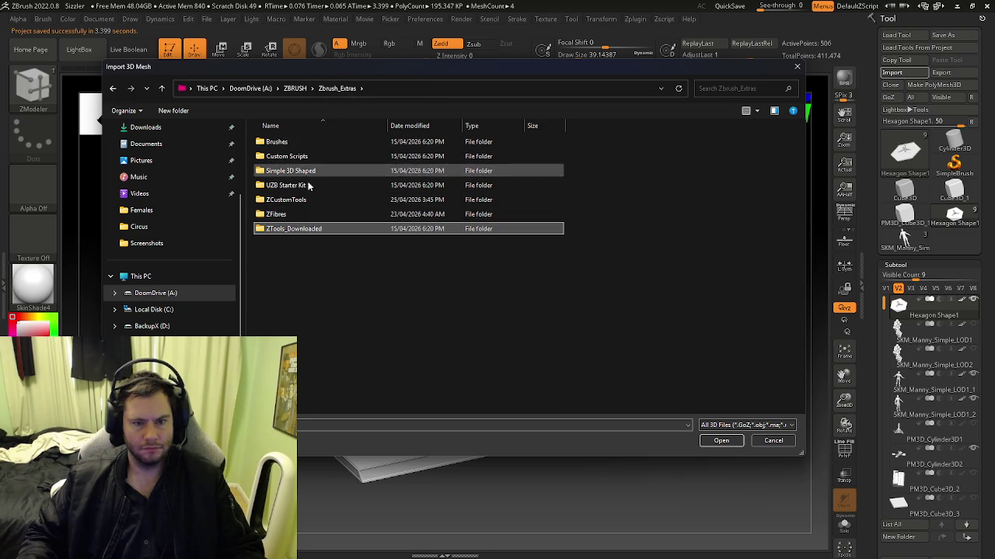
double_click(306, 185)
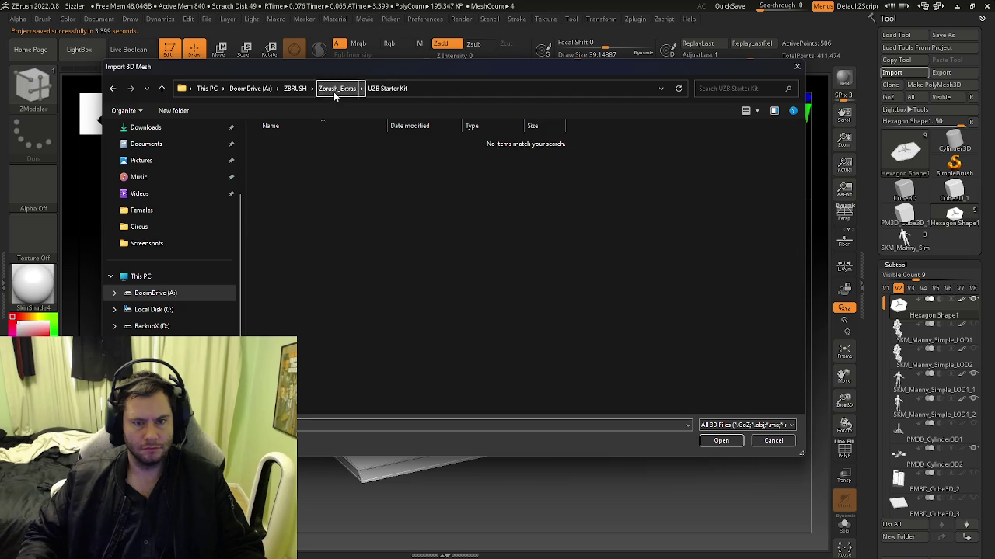
click(335, 90)
double_click(303, 200)
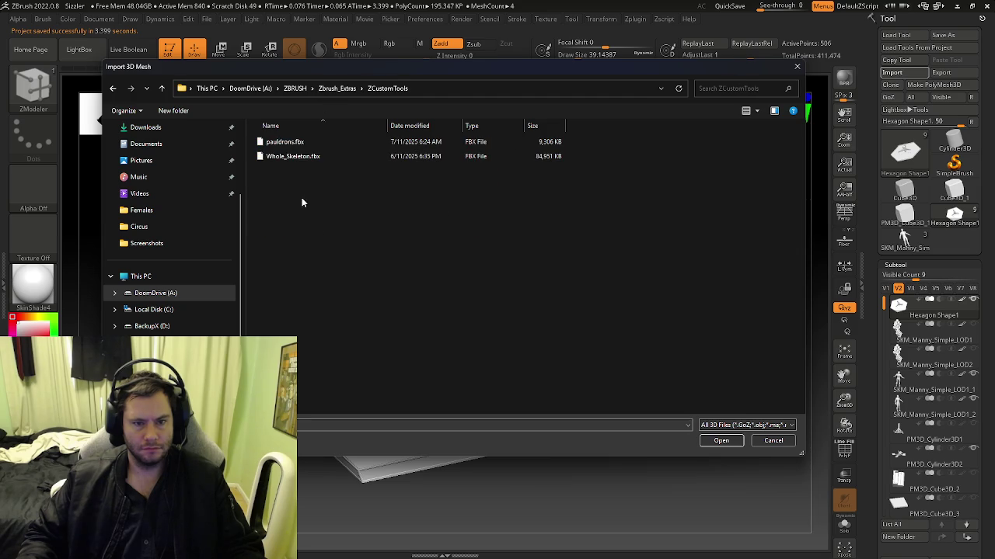
click(330, 90)
click(295, 89)
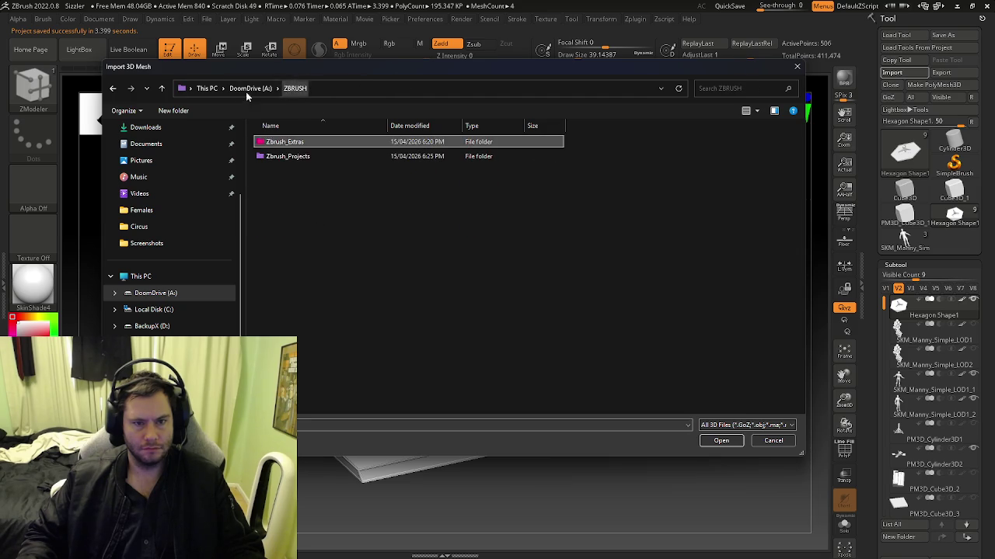
click(256, 88)
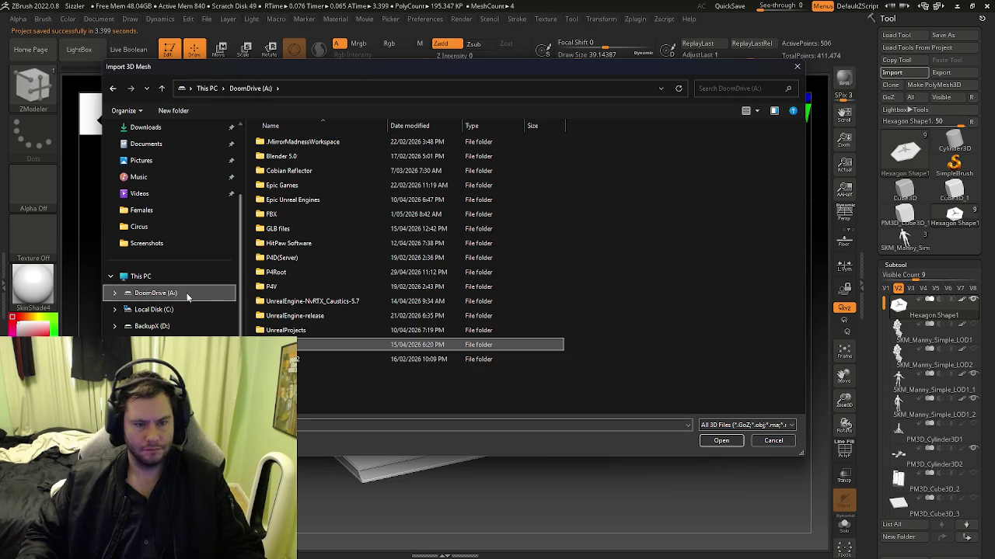
Switch to the BackupX D: drive and browse FBX Exports, ZBrushTools_Misc and Carnival.
double_click(274, 215)
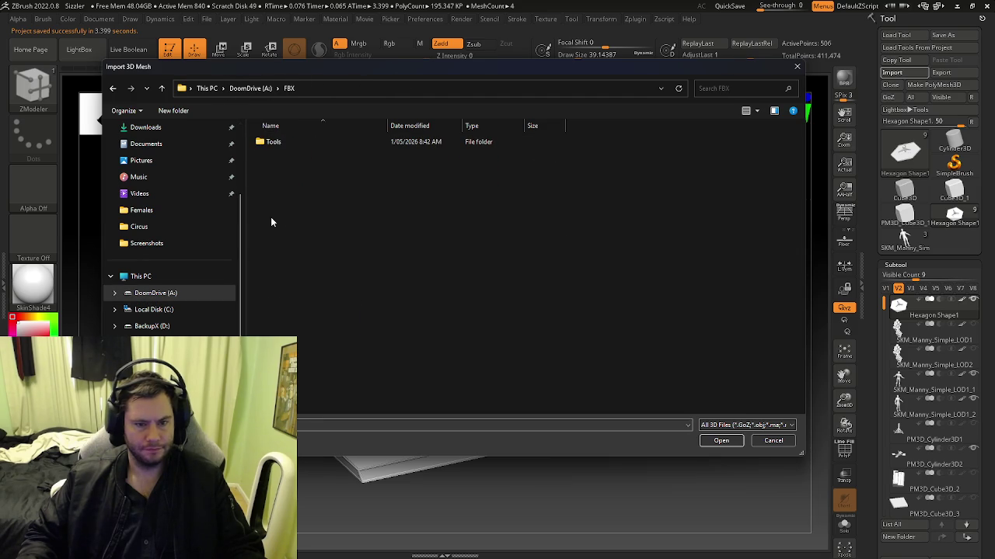
click(174, 311)
click(167, 326)
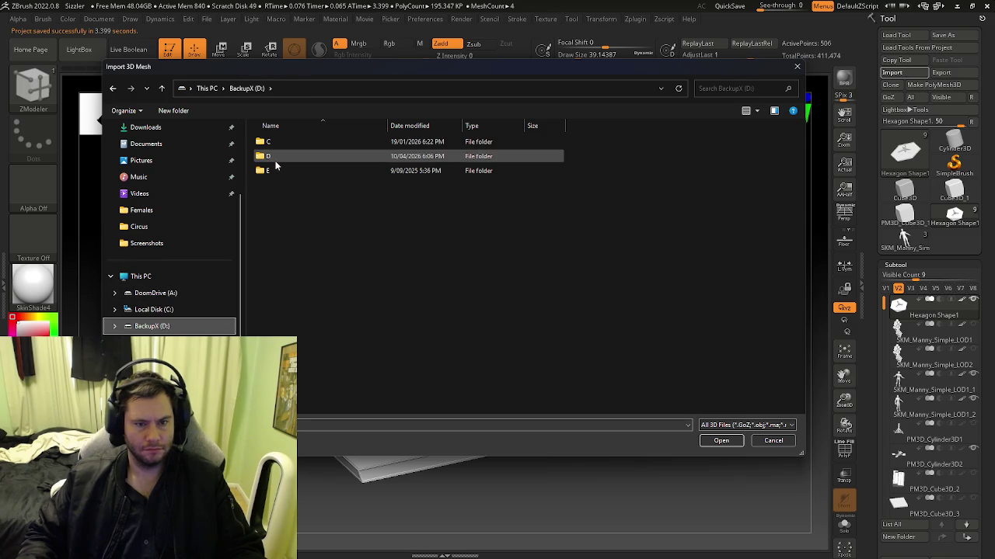
double_click(275, 159)
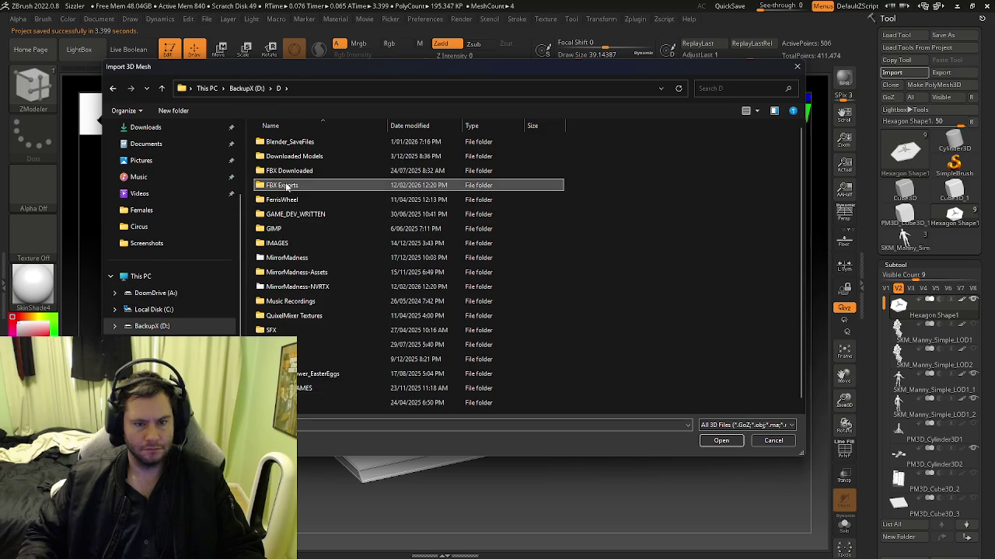
double_click(287, 186)
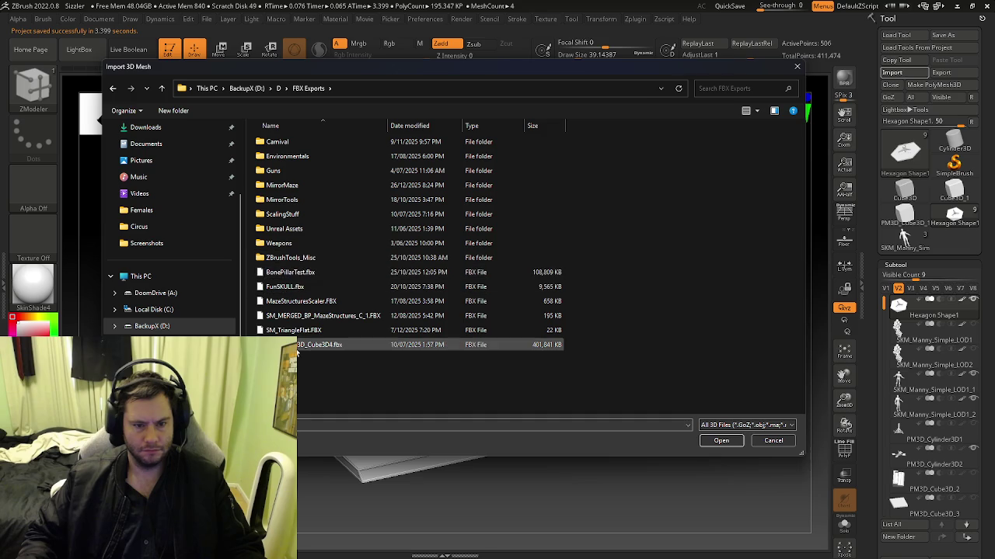
click(301, 269)
double_click(300, 257)
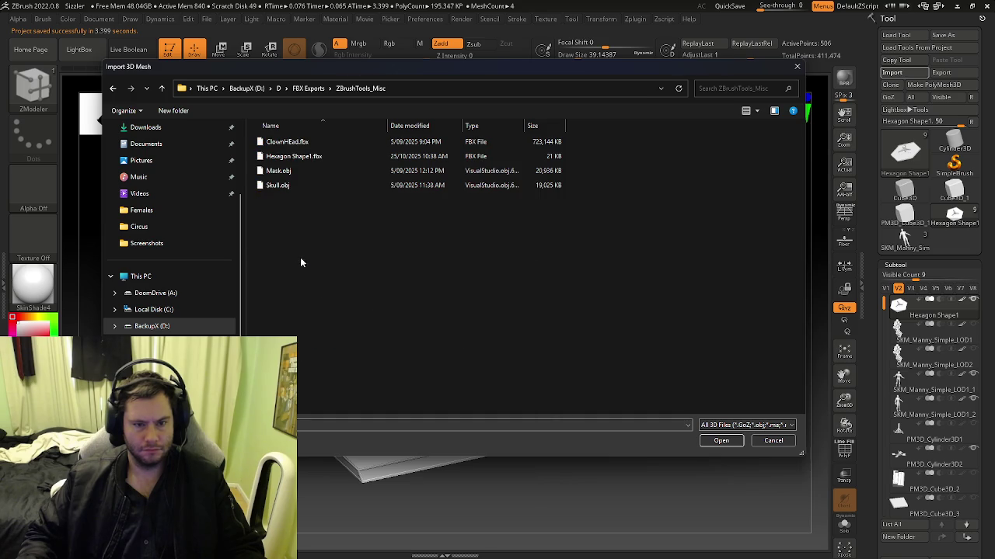
click(307, 87)
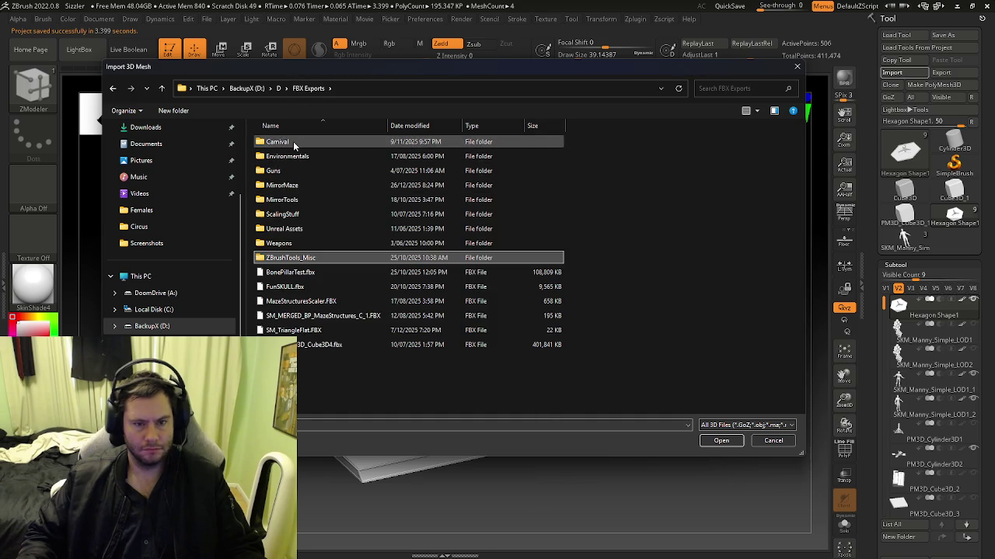
double_click(293, 143)
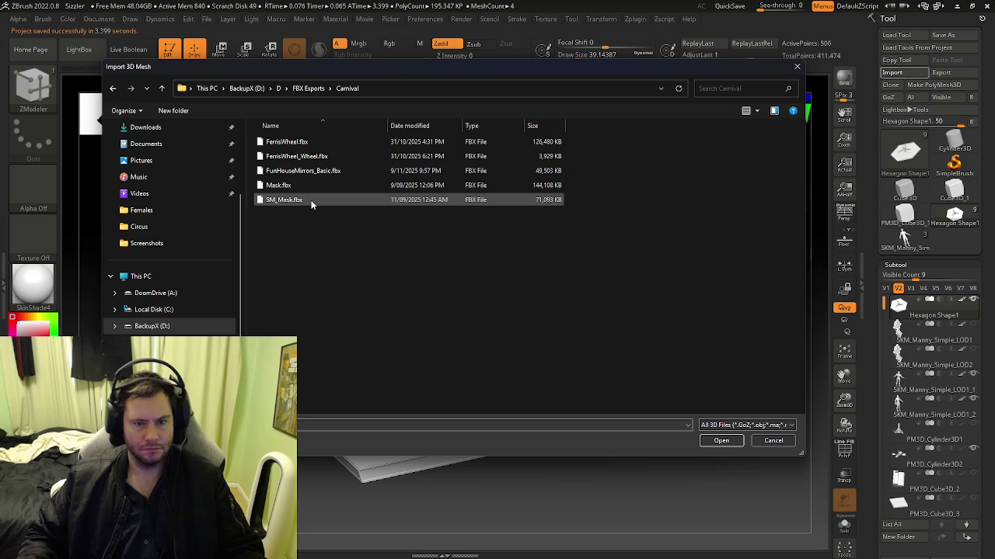
click(309, 89)
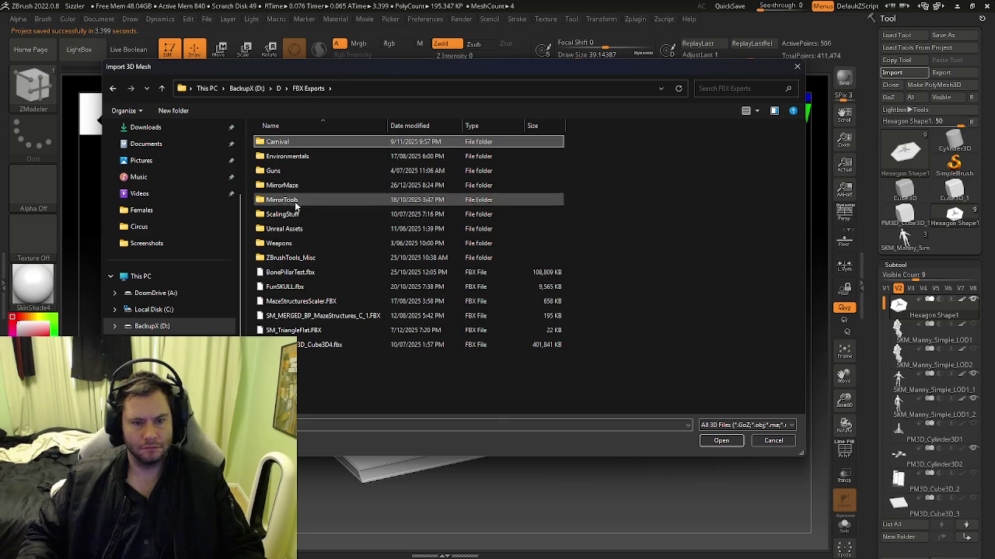
Browse the Weapons and Swords folders, then close the import window without importing.
click(286, 229)
click(287, 243)
click(291, 257)
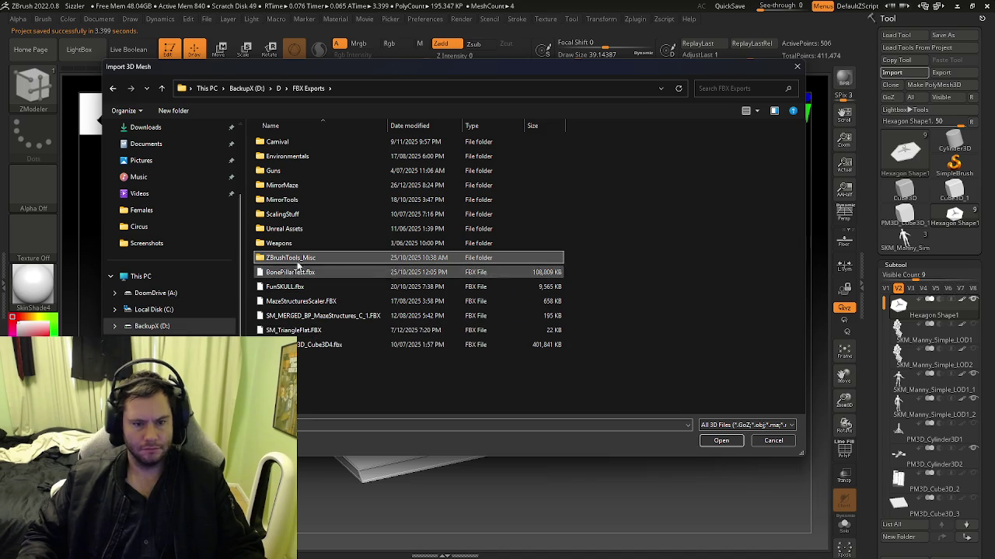
double_click(283, 244)
double_click(283, 144)
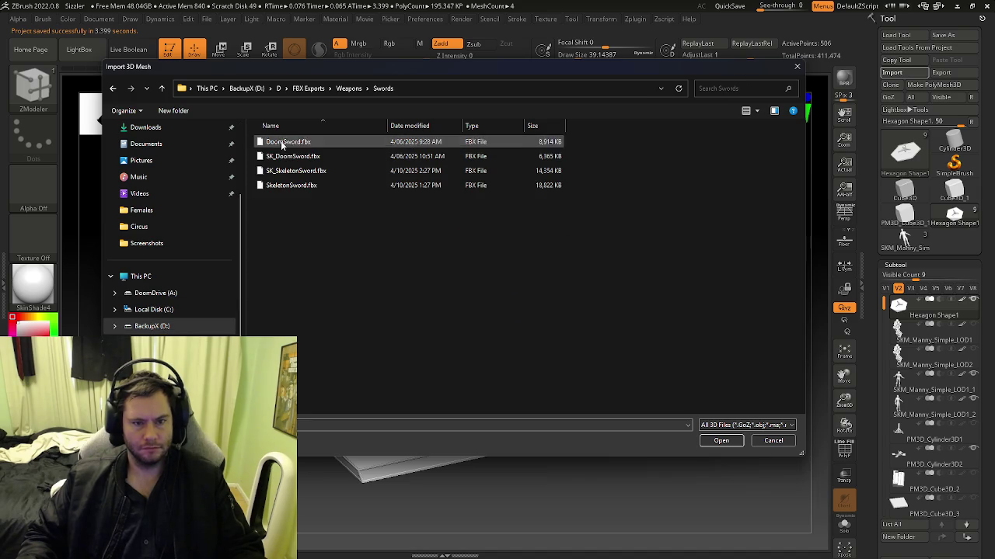
click(305, 89)
click(279, 89)
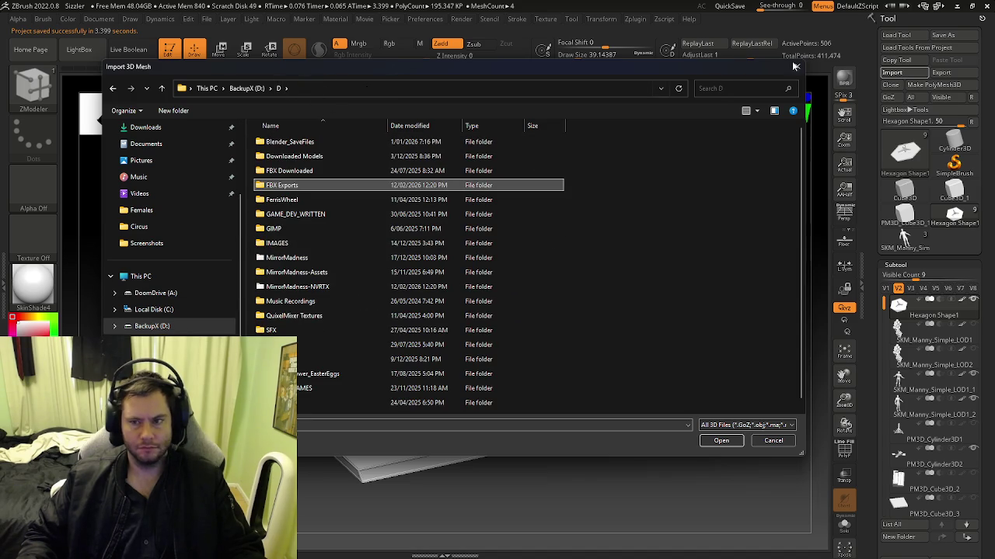
click(798, 70)
drag(591, 233, 451, 344)
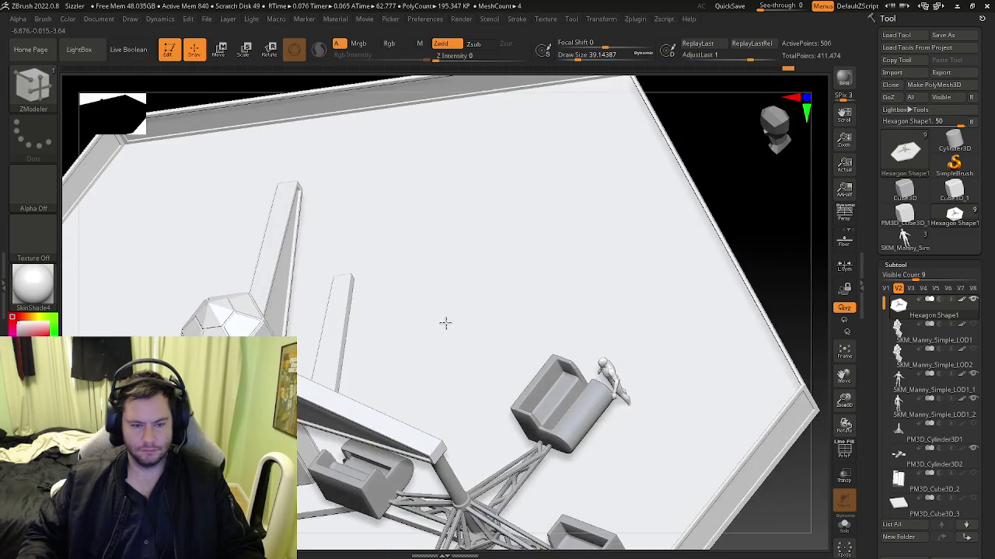
drag(445, 324, 457, 300)
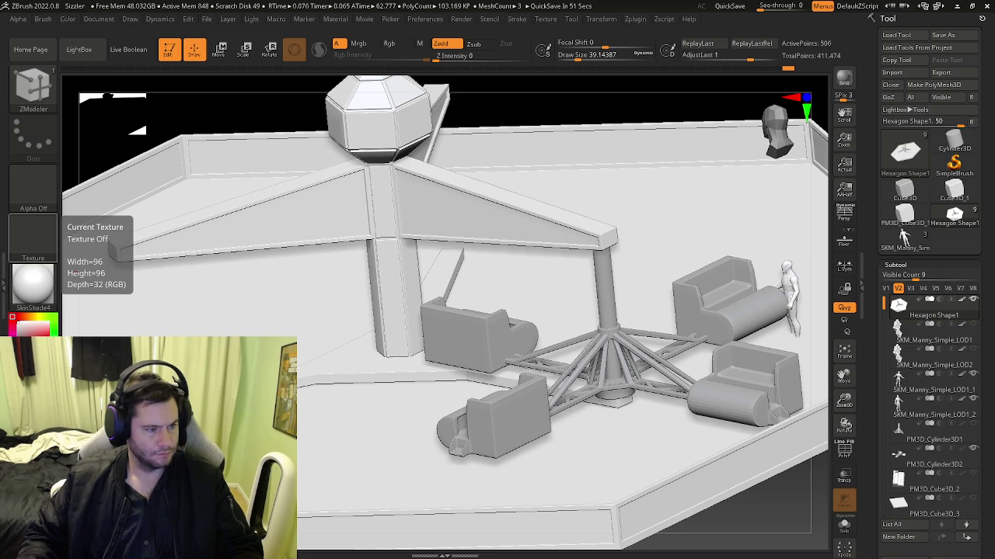
drag(466, 334, 471, 394)
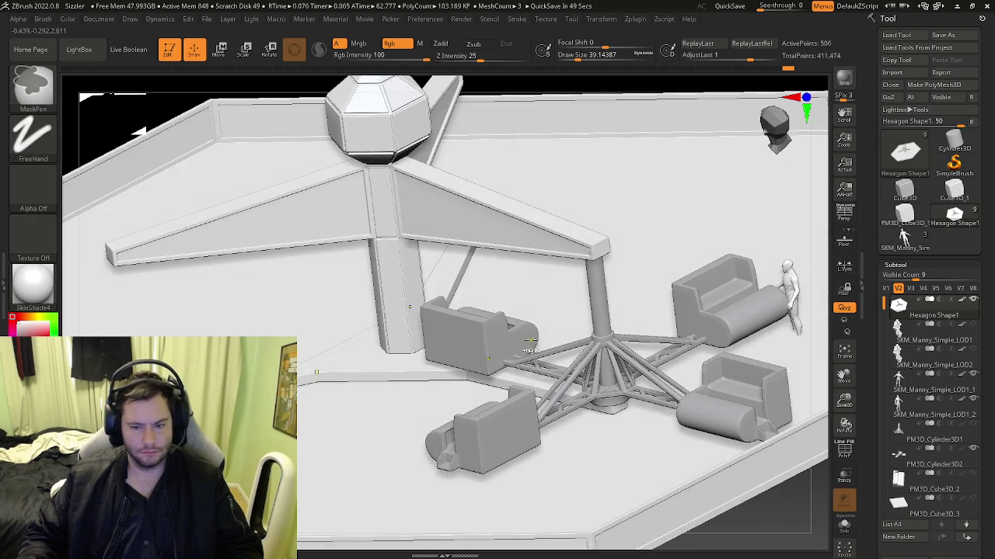
Switch to ZModeler with PolyFrame on and orbit to a side view of the base's outer wall.
key(shift+f)
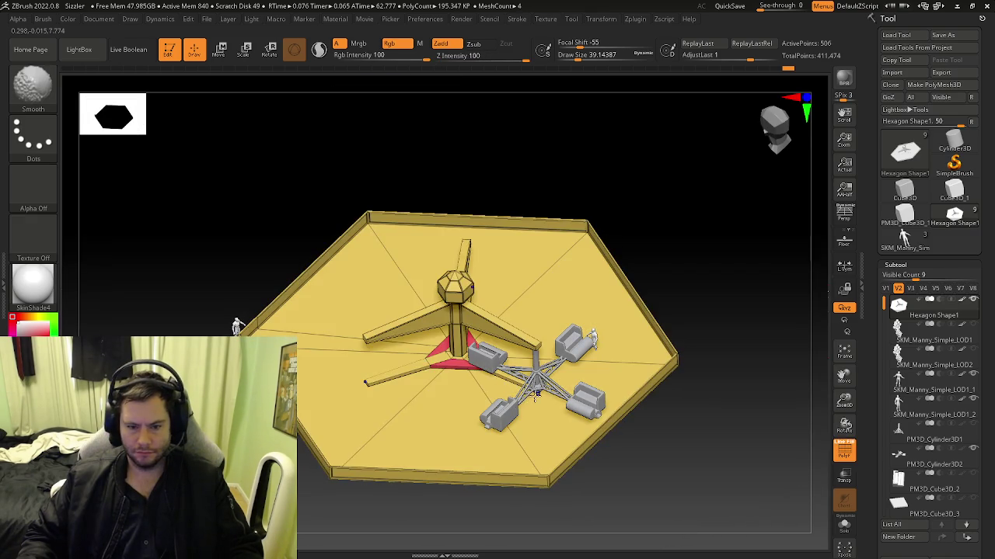
key(shift+f)
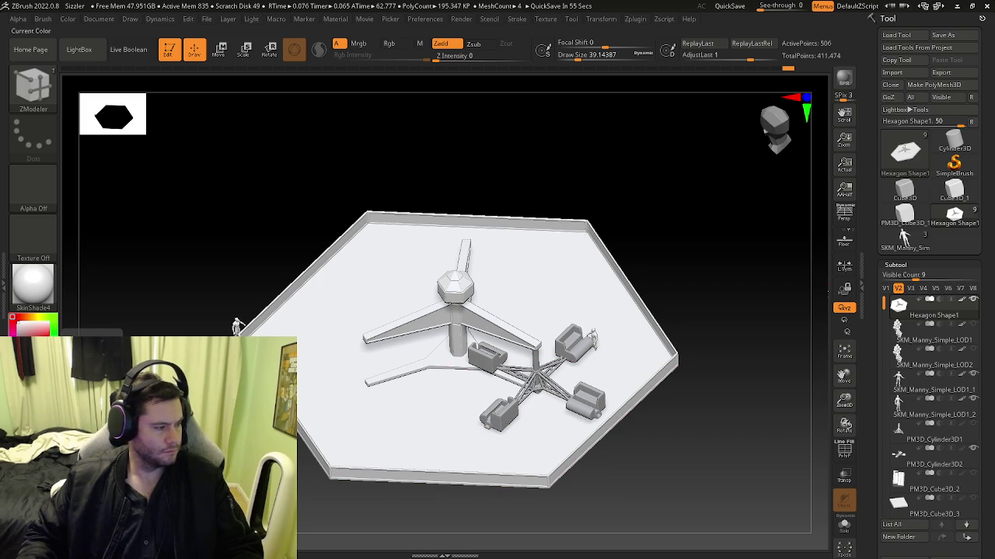
right_drag(469, 305, 486, 287)
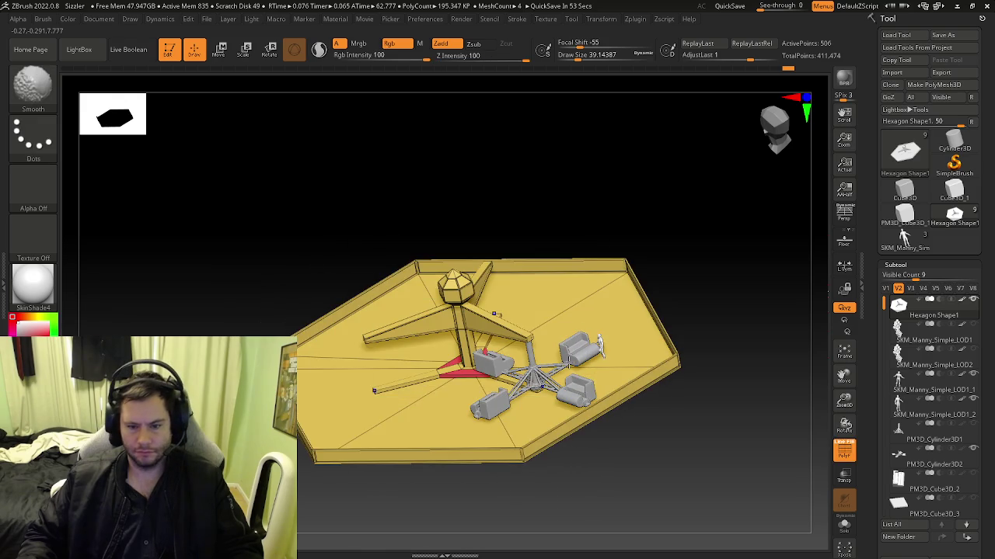
mouse_move(571, 400)
right_down()
mouse_move(572, 391)
mouse_move(545, 437)
mouse_move(553, 396)
mouse_move(551, 428)
mouse_move(545, 421)
right_up()
key(b)
key(z)
key(m)
key(shift+f)
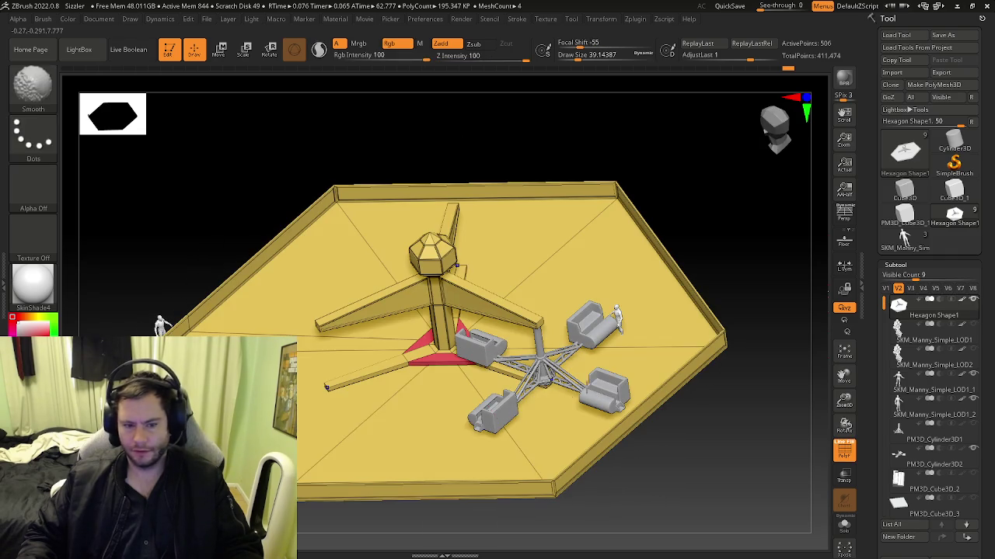
mouse_move(299, 378)
shift+right_down()
mouse_move(425, 364)
mouse_move(404, 404)
shift+right_up()
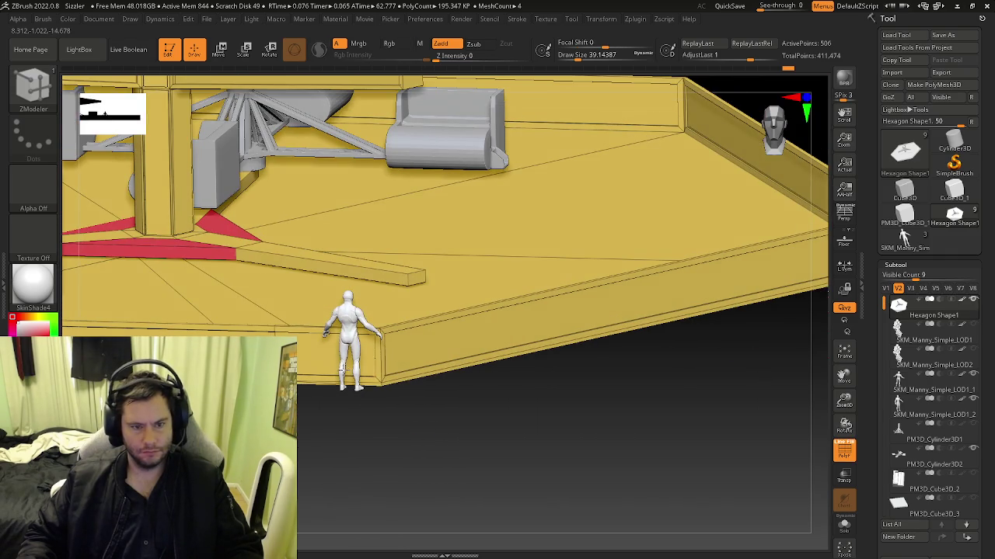
key(space)
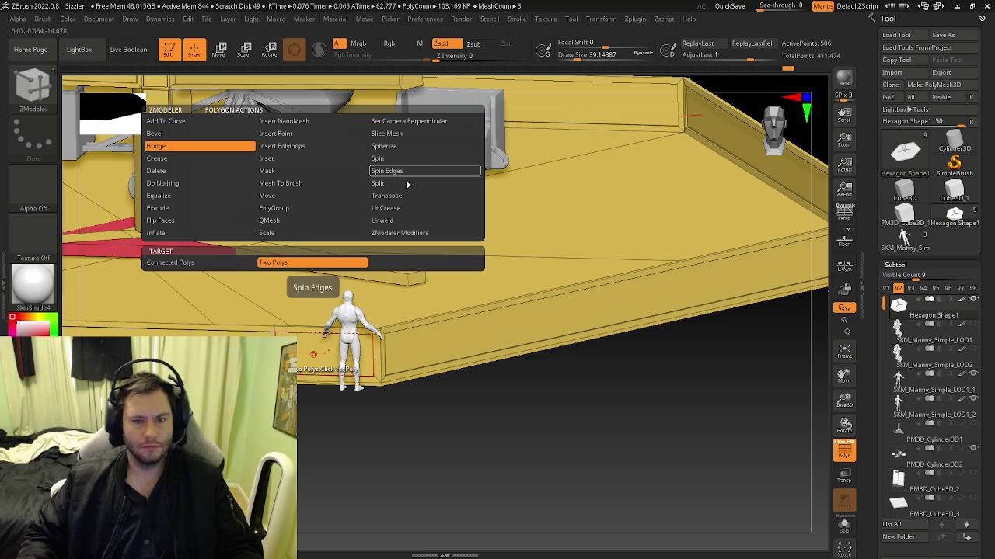
click(275, 209)
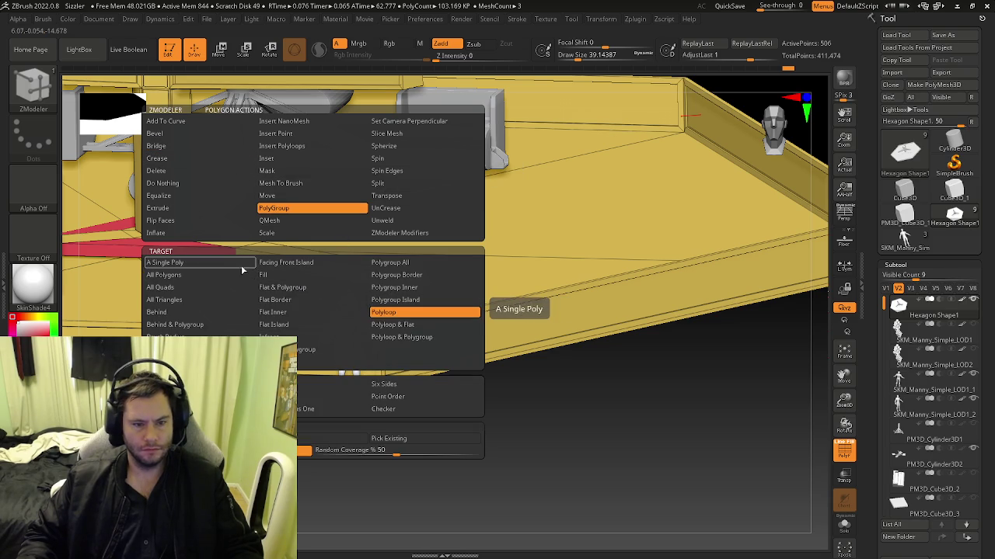
click(190, 275)
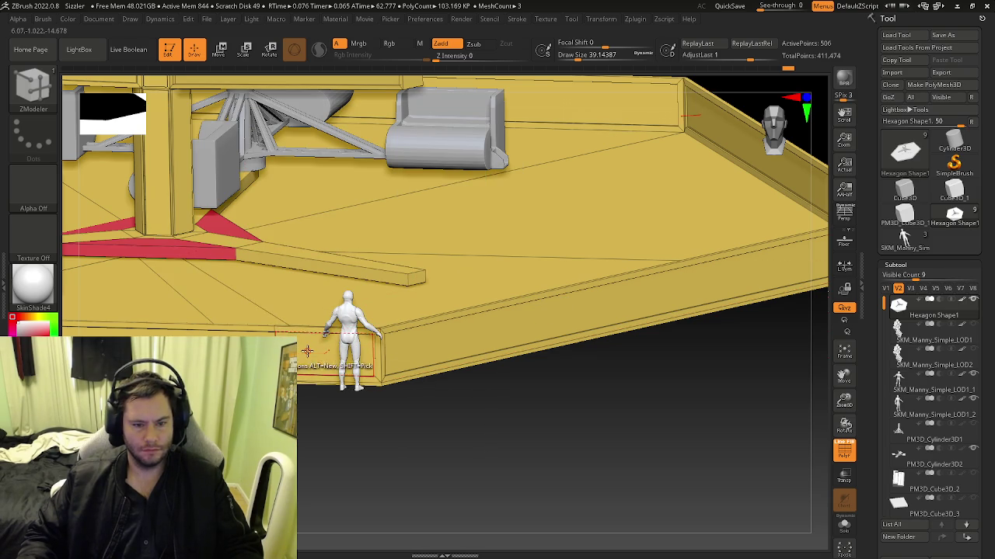
click(307, 351)
right_drag(315, 352, 342, 342)
key(space)
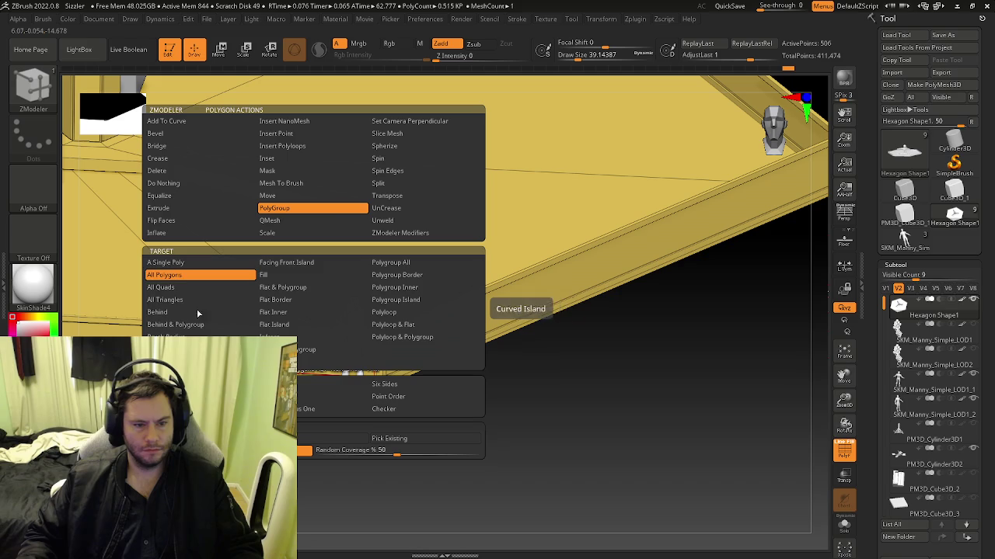
click(173, 266)
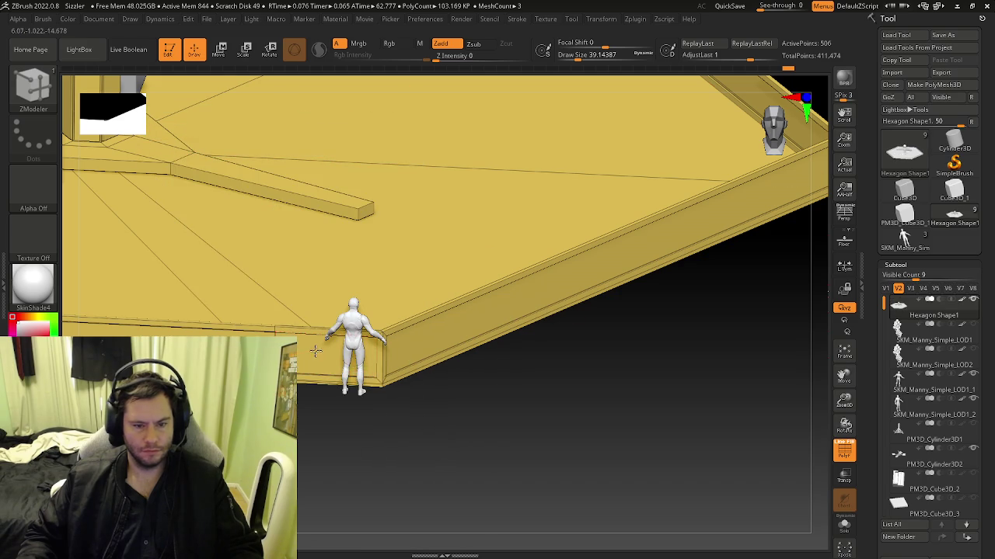
right_drag(320, 355, 316, 293)
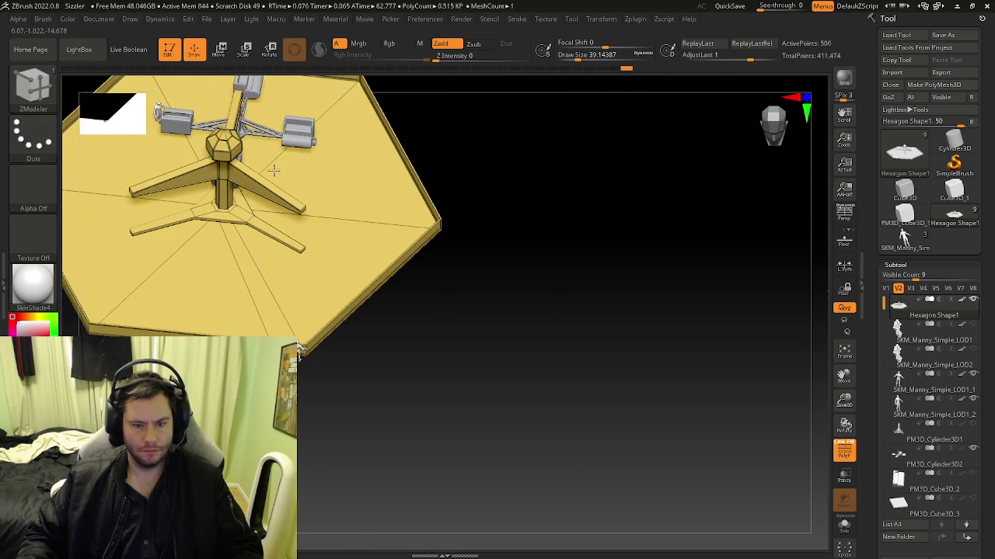
right_drag(299, 352, 246, 318)
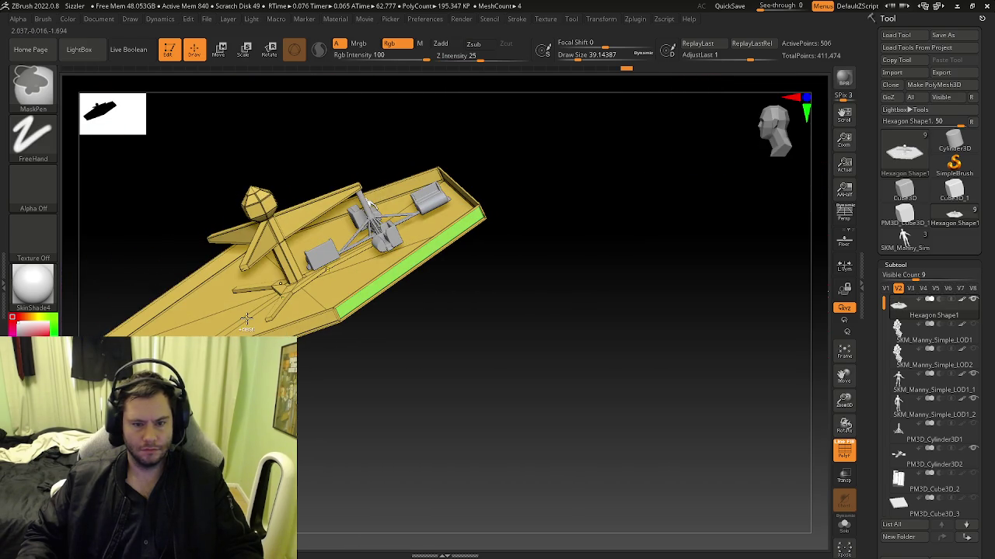
mouse_move(241, 322)
right_down()
mouse_move(188, 225)
mouse_move(307, 377)
right_up()
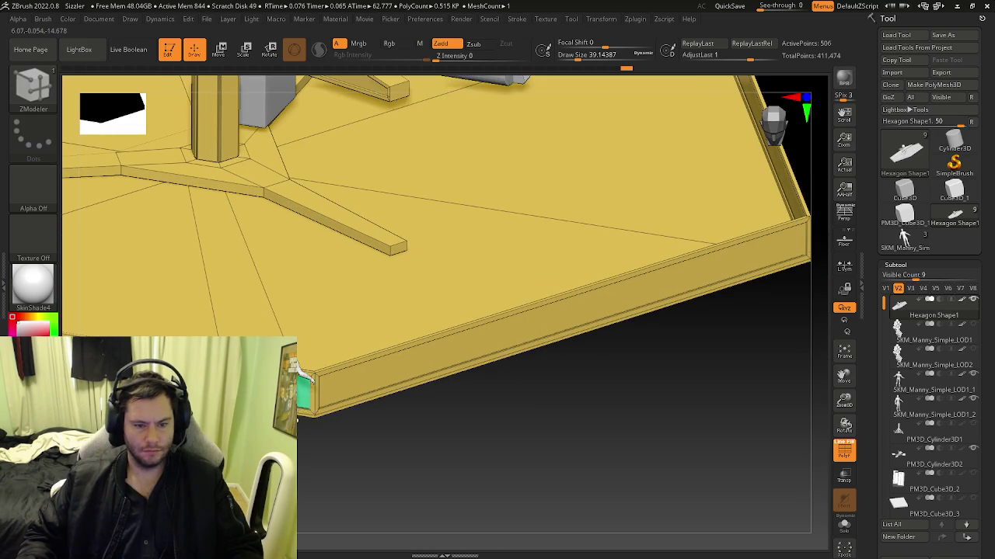
right_click(305, 378)
Set the ZModeler edge target to Polygroup All for inserting wall edge loops.
click(338, 262)
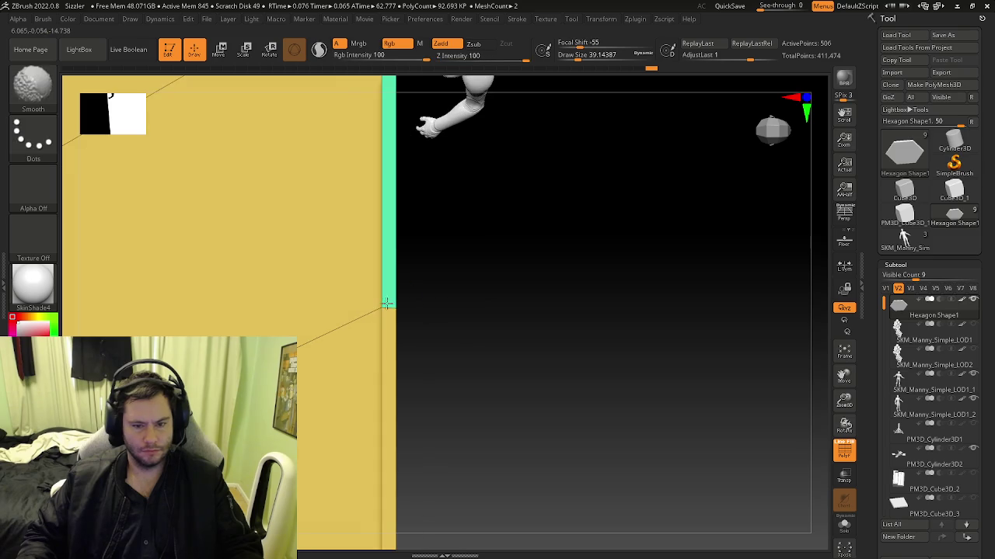
key(ctrl)
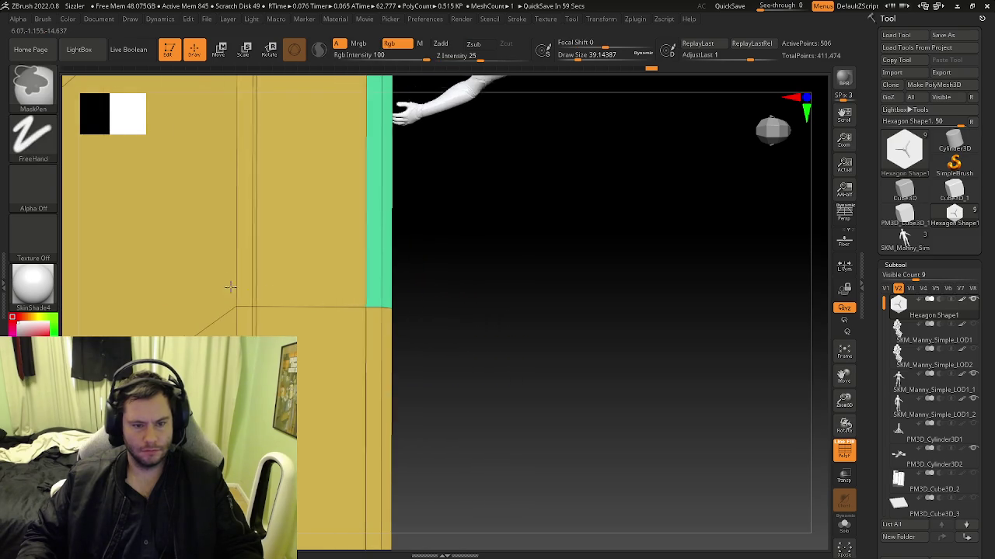
key(ctrl)
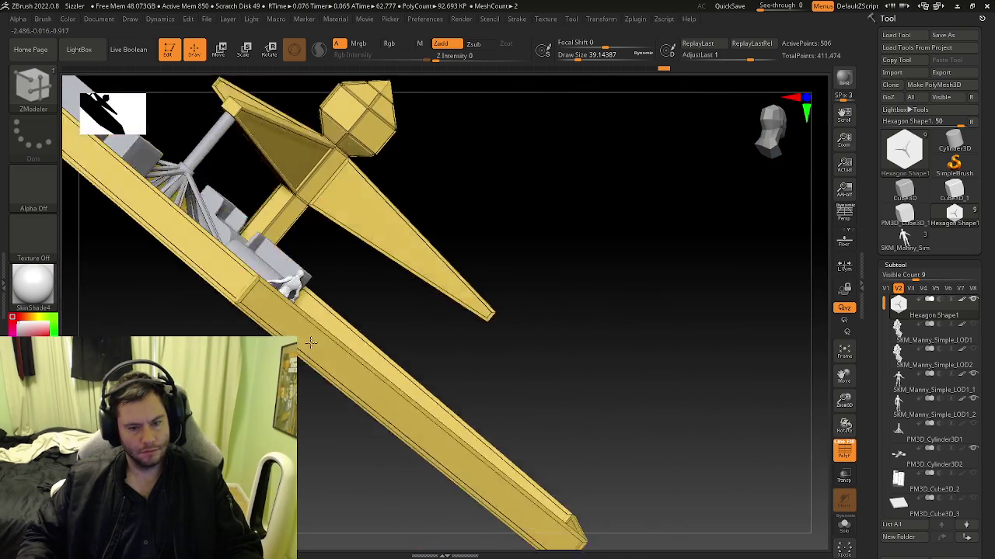
Turn off Persp for a flat top view, mask most of the platform, then clear it.
drag(449, 484, 796, 279)
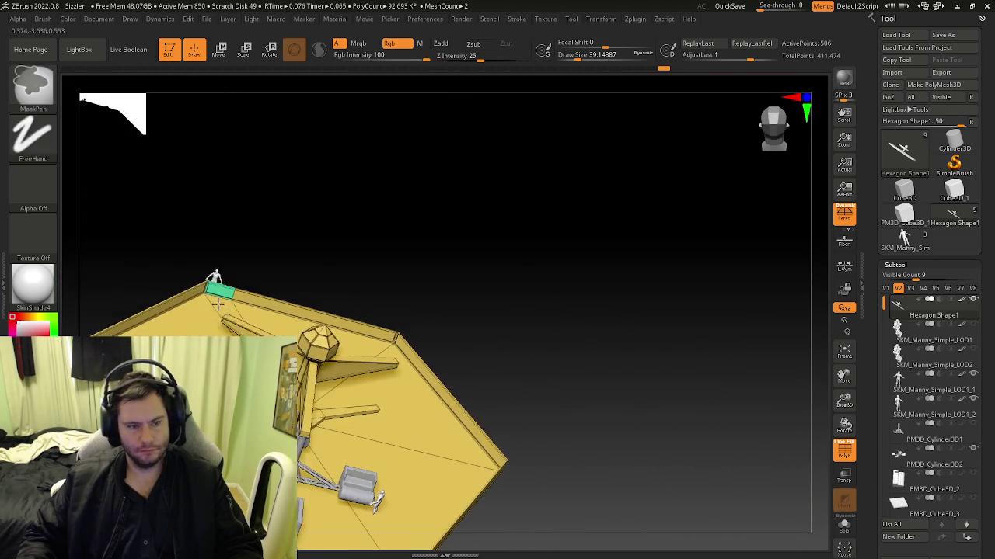
click(844, 213)
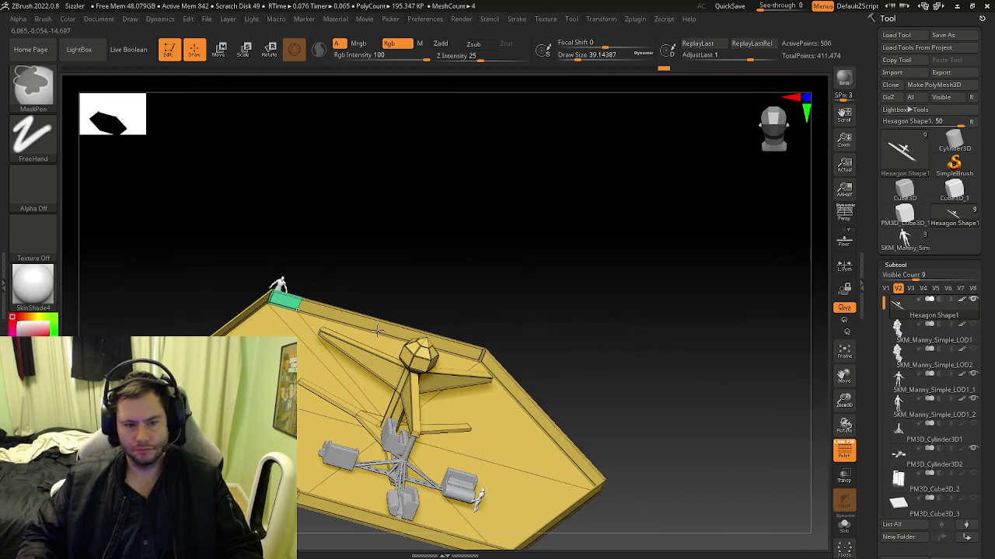
scroll(344, 298, up, 5)
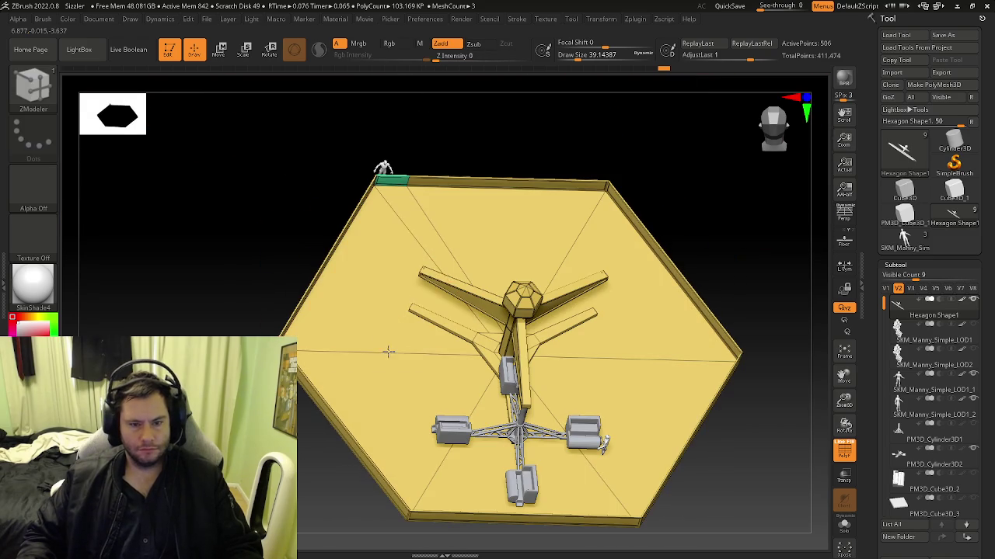
ctrl+drag(204, 189, 588, 410)
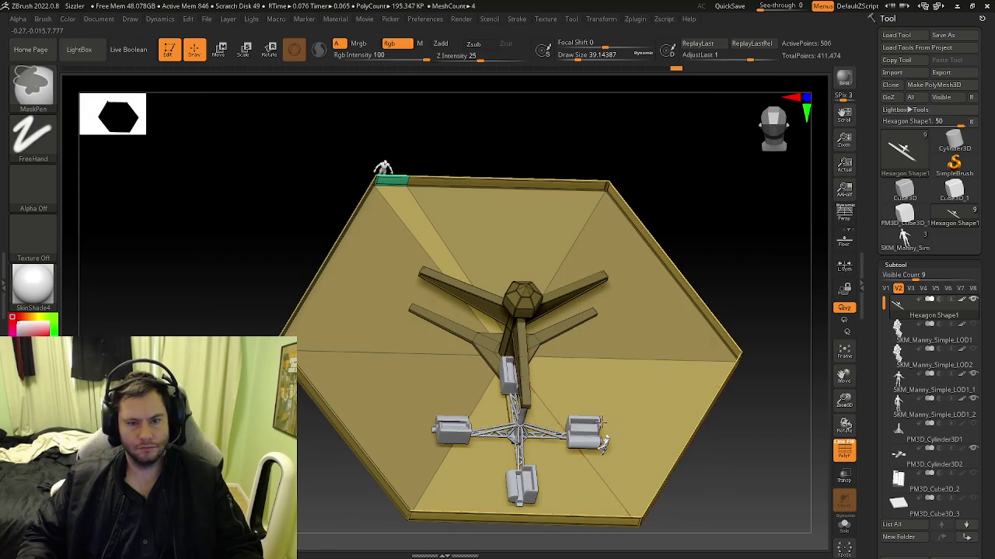
ctrl+drag(752, 412, 760, 412)
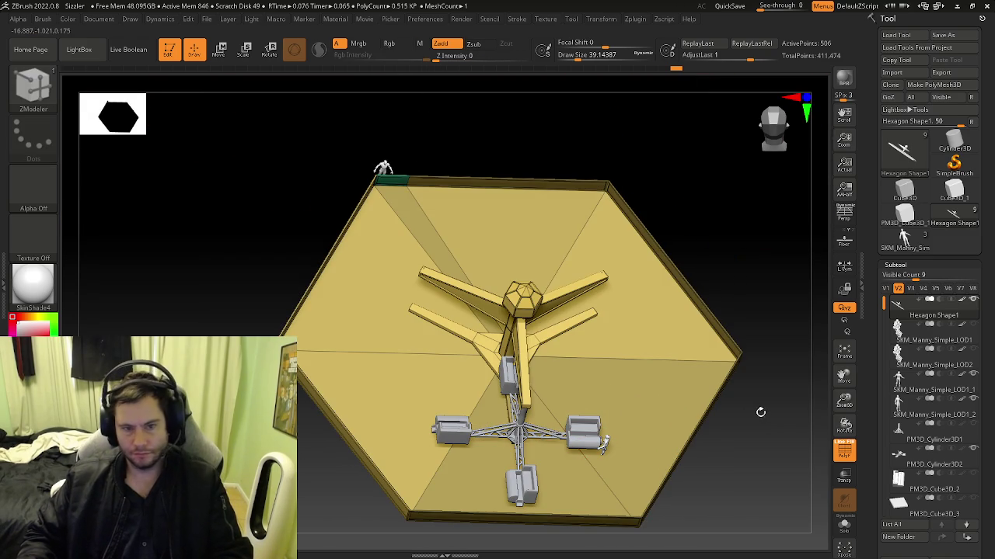
Open the Tool palette's Visibility options and HidePt to isolate the wall section.
scroll(893, 466, down, 3)
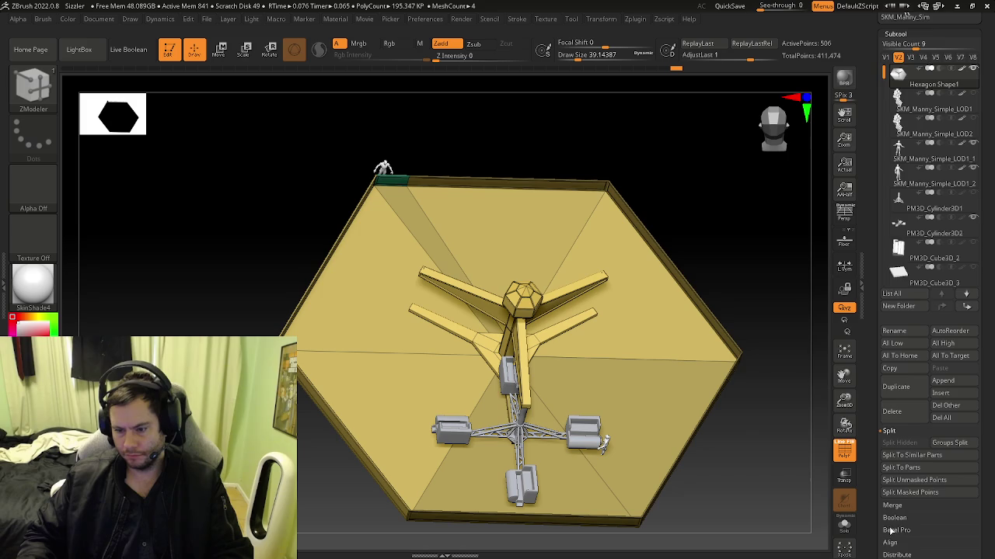
scroll(894, 524, down, 1)
scroll(899, 505, down, 1)
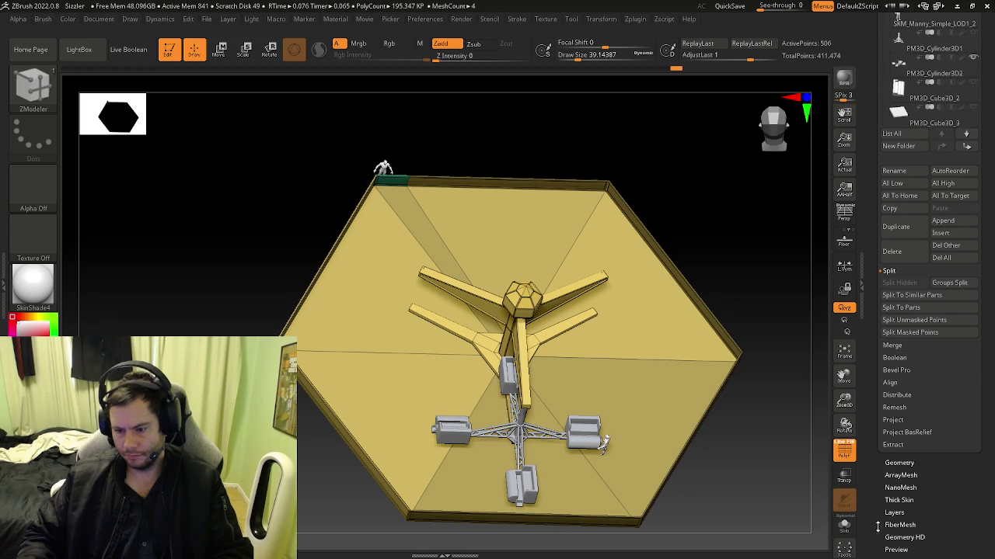
scroll(886, 505, down, 1)
click(895, 495)
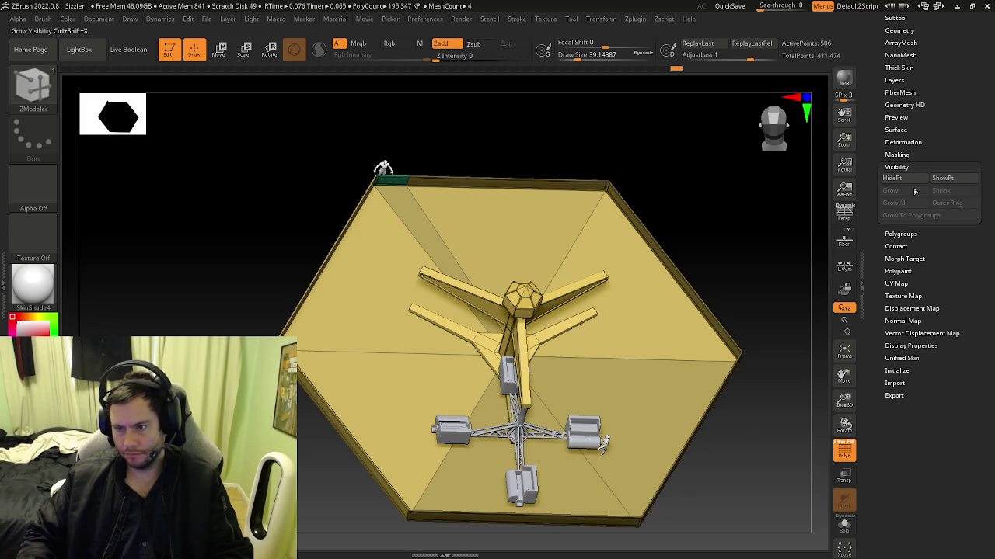
click(917, 192)
Inspect the green wall panel up close, then ShowPt to reveal the whole model.
mouse_move(423, 200)
mouse_down()
mouse_move(355, 222)
mouse_move(491, 350)
mouse_up()
right_drag(491, 351, 502, 318)
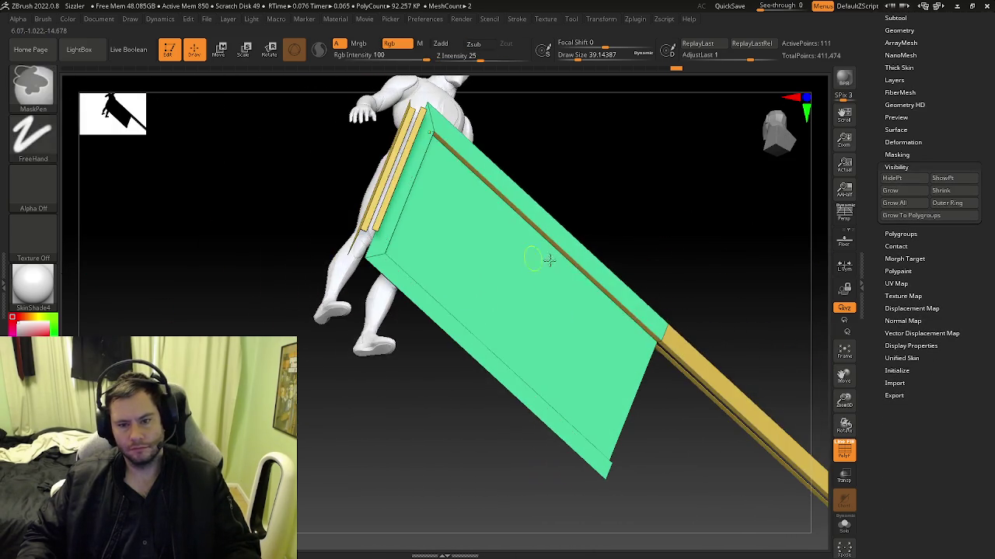
ctrl+right_drag(535, 259, 565, 258)
mouse_move(602, 303)
ctrl+right_down()
mouse_move(531, 317)
mouse_move(577, 371)
mouse_move(636, 383)
ctrl+right_up()
right_drag(521, 410, 862, 253)
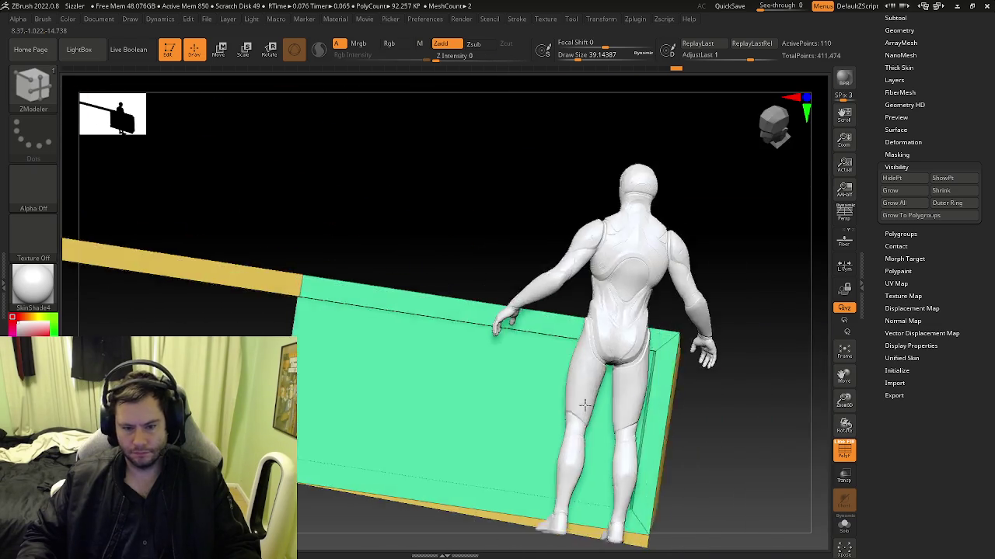
click(962, 181)
mouse_move(450, 371)
right_down()
mouse_move(501, 415)
mouse_move(442, 369)
right_up()
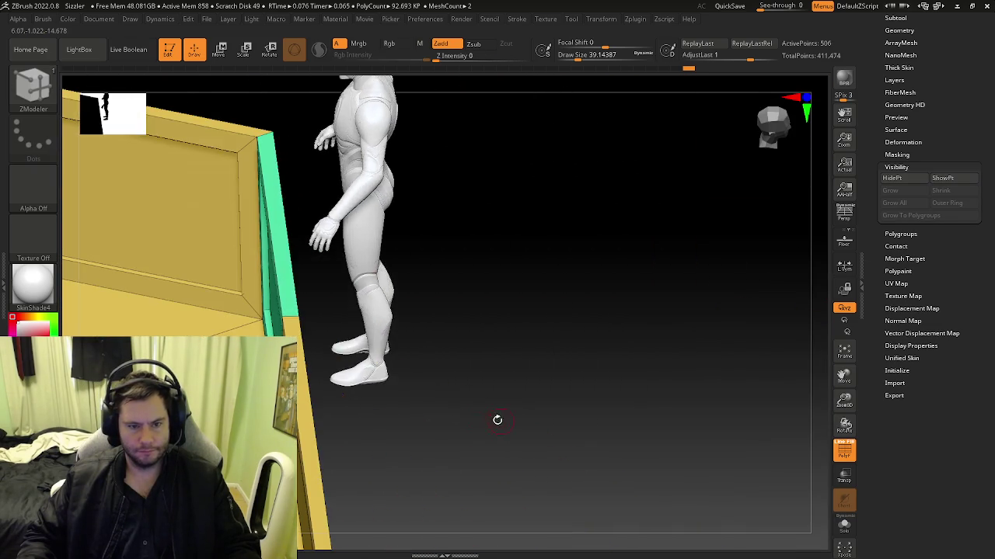
key(ctrl+z)
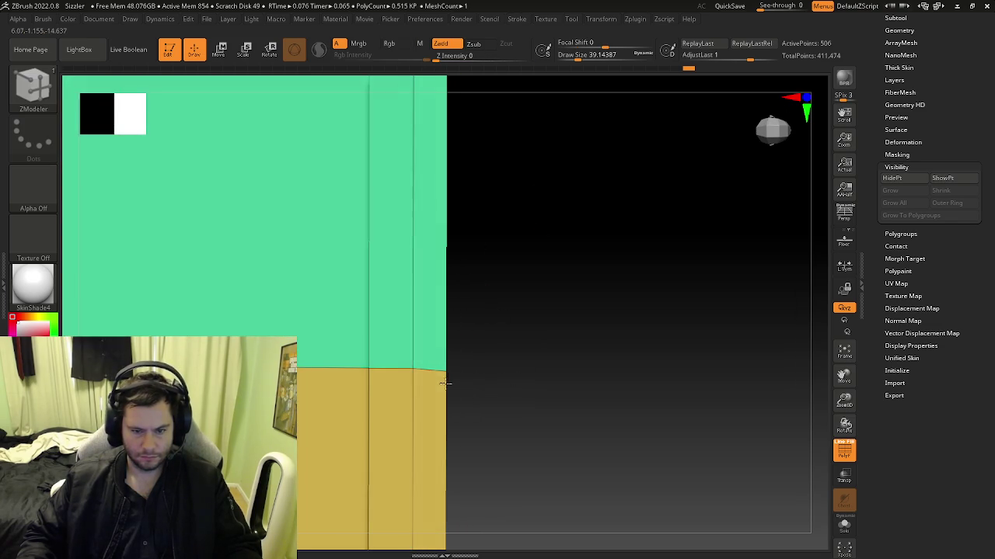
mouse_move(472, 378)
mouse_down()
mouse_move(619, 279)
mouse_move(472, 295)
mouse_move(582, 313)
mouse_up()
Frame the platform and zoom onto the green wall corner with ZModeler point actions.
key(f)
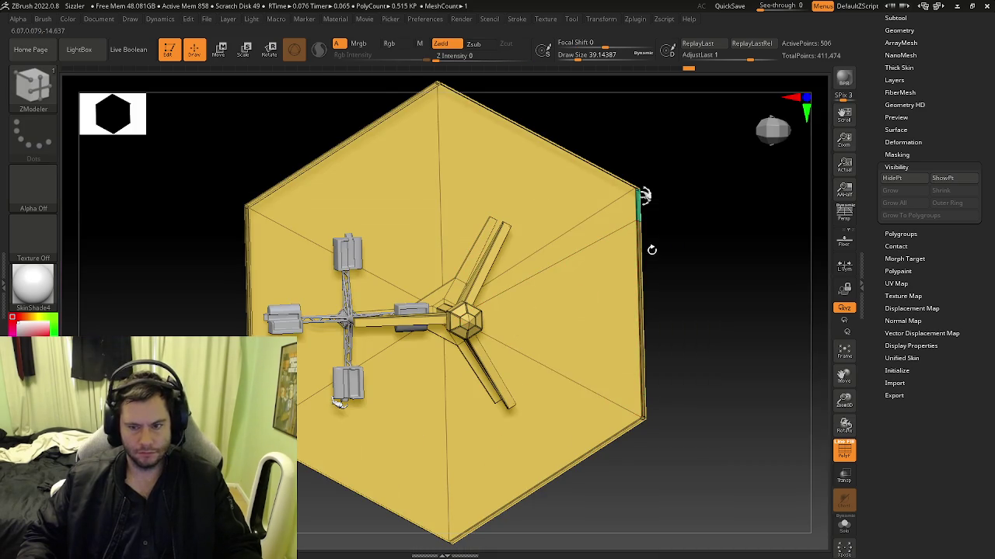
key(space)
drag(676, 226, 697, 161)
mouse_move(702, 234)
ctrl+right_down()
mouse_move(424, 251)
mouse_move(424, 228)
ctrl+right_up()
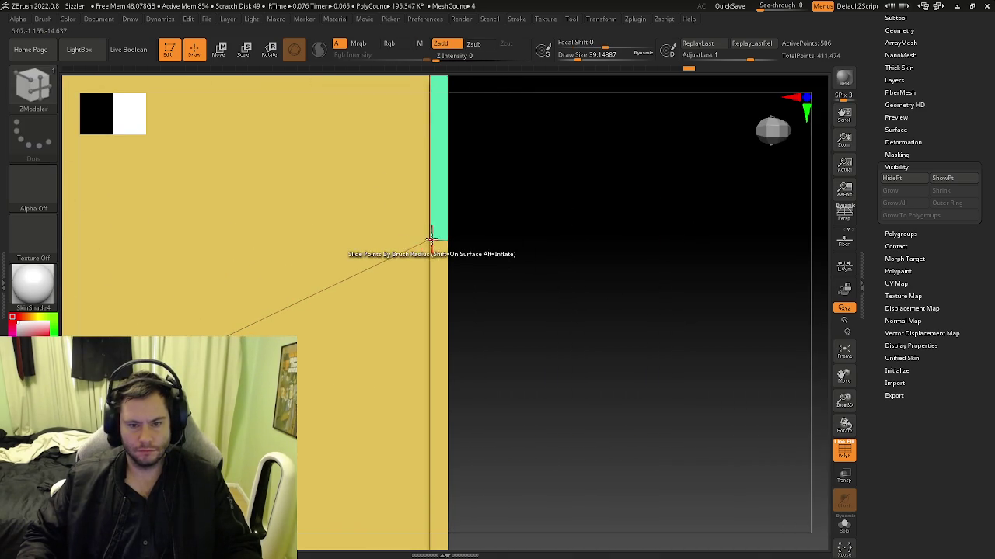
key(space)
ctrl+right_drag(406, 132, 451, 269)
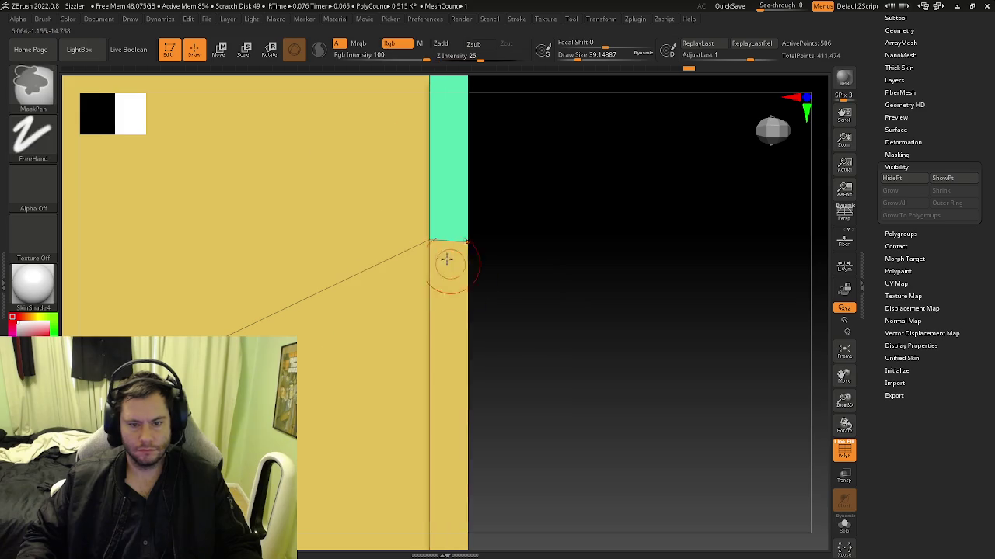
mouse_move(493, 240)
right_down()
mouse_move(453, 235)
mouse_move(422, 256)
mouse_move(440, 273)
right_up()
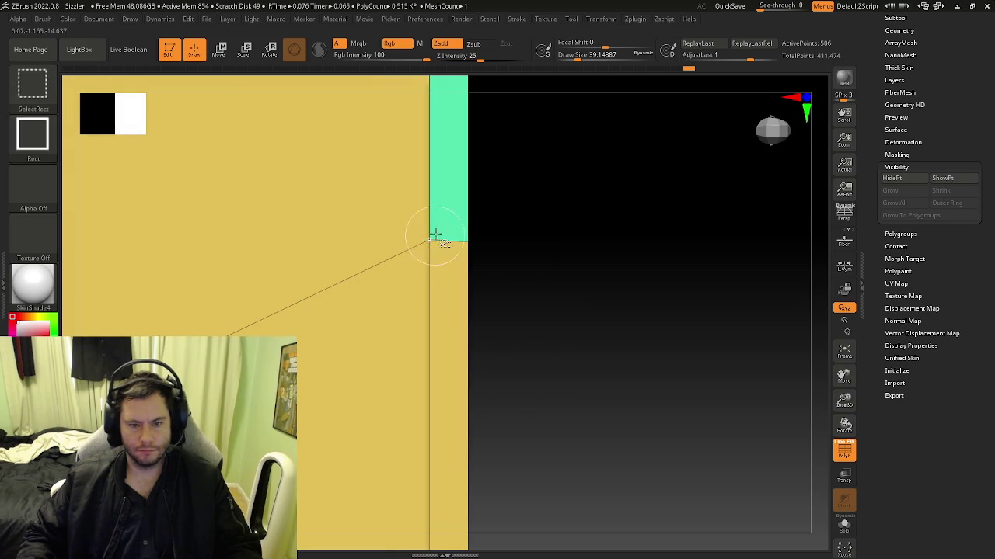
ctrl+right_drag(430, 235, 440, 239)
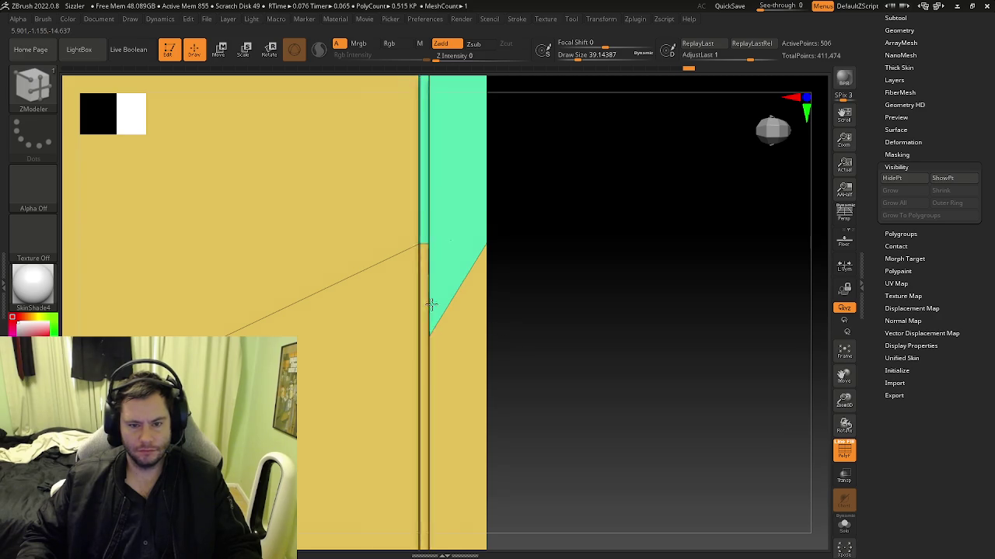
right_drag(427, 335, 419, 307)
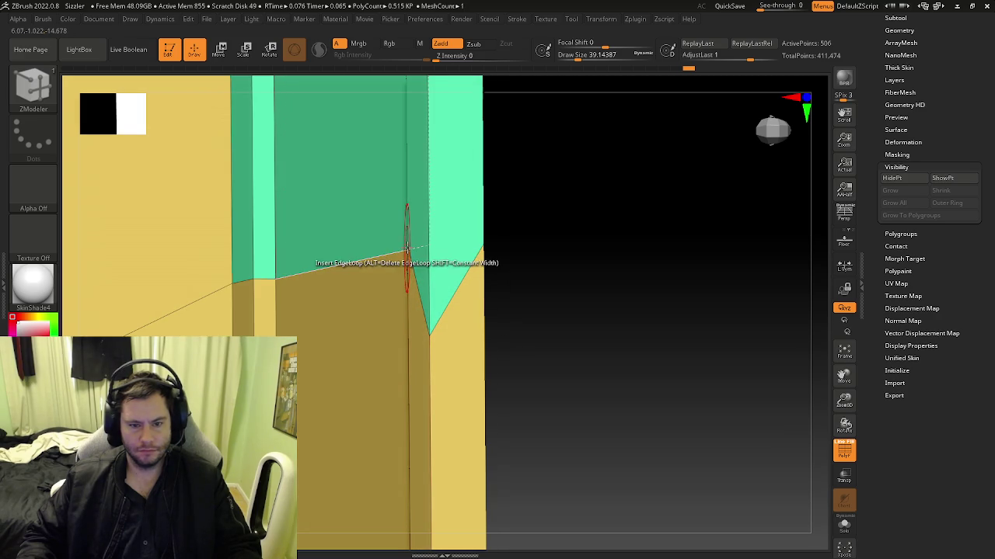
mouse_move(401, 140)
right_down()
mouse_move(444, 164)
mouse_move(411, 238)
right_up()
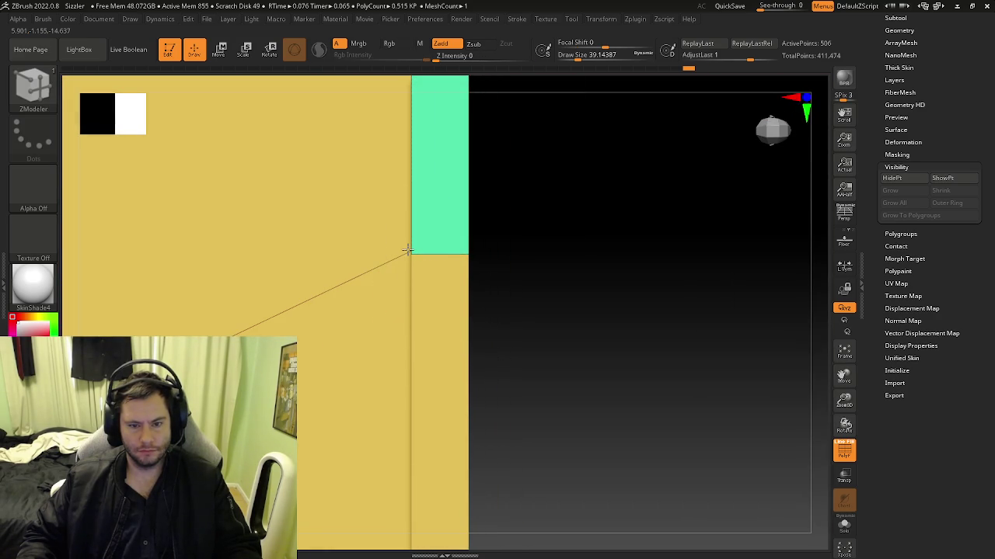
mouse_move(409, 252)
right_down()
mouse_move(568, 259)
mouse_move(355, 234)
mouse_move(389, 223)
right_up()
Slide the corner point down the wall edge, then return to top view and clear the mask.
drag(381, 217, 375, 291)
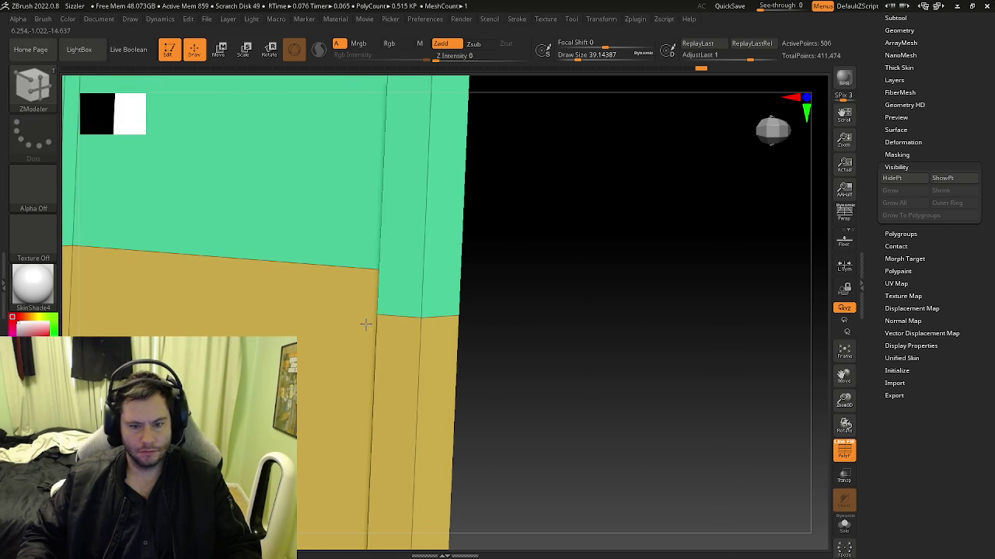
mouse_move(366, 324)
right_down()
mouse_move(351, 329)
mouse_move(360, 311)
mouse_move(375, 342)
mouse_move(449, 319)
mouse_move(488, 285)
mouse_move(444, 280)
mouse_move(495, 273)
mouse_move(466, 321)
right_up()
mouse_move(153, 165)
ctrl+mouse_down()
mouse_move(440, 483)
mouse_move(489, 505)
ctrl+mouse_up()
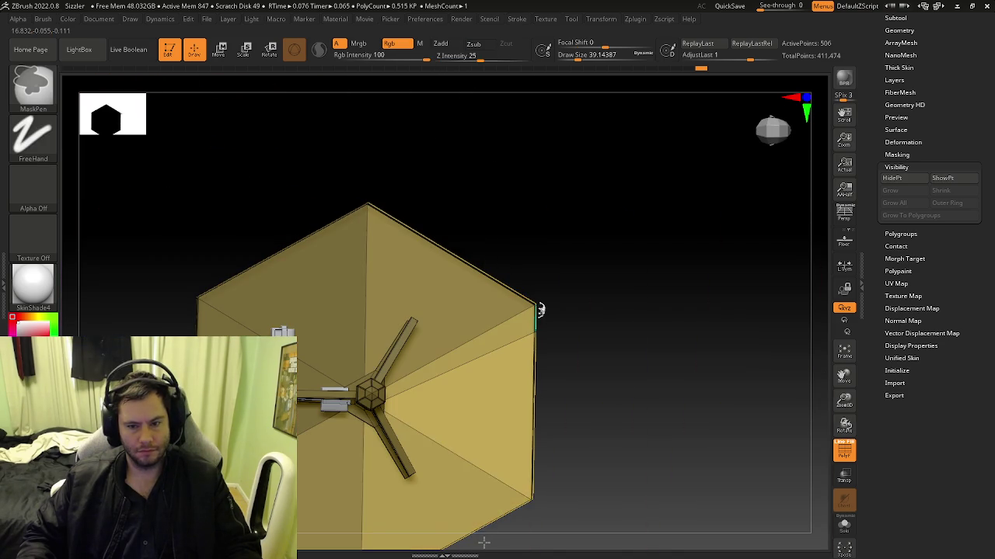
ctrl+click(619, 432)
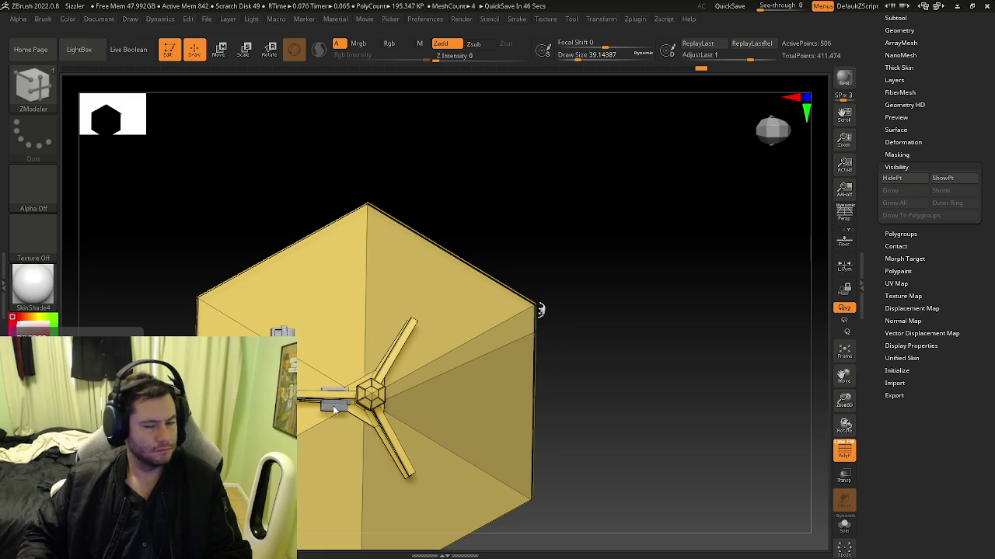
Isolate the masked wall strip with HidePt, paint it a green polygroup, then unhide the base.
right_drag(334, 410, 373, 405)
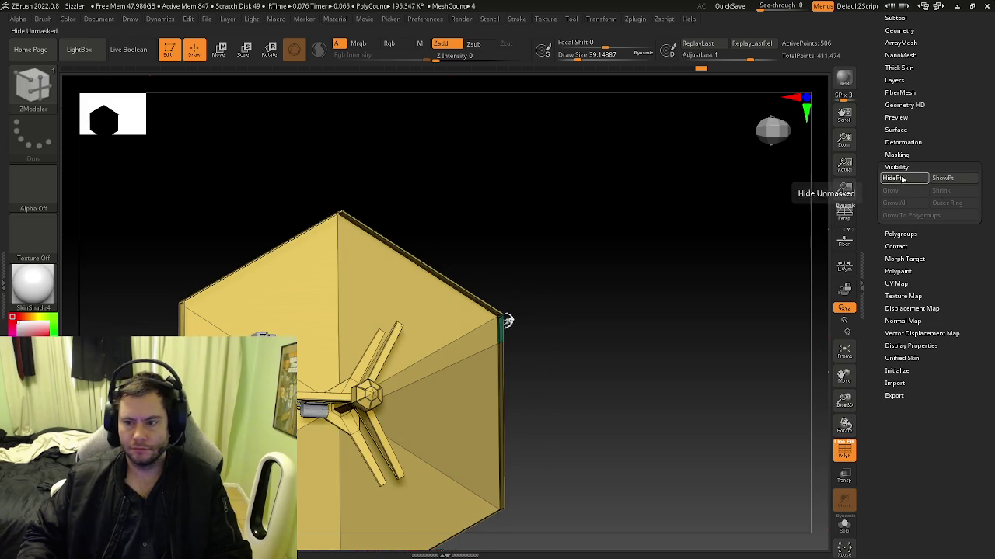
click(901, 179)
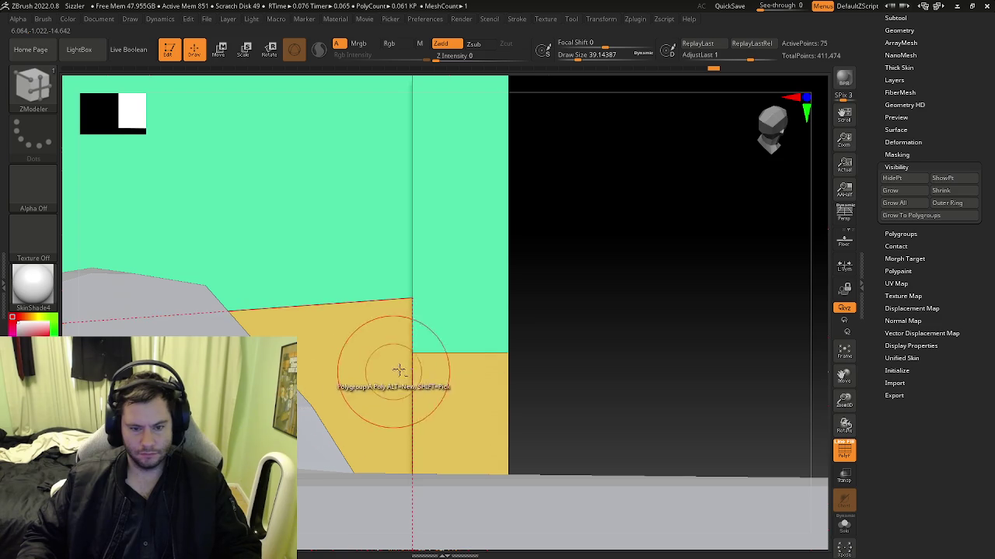
drag(454, 321, 453, 357)
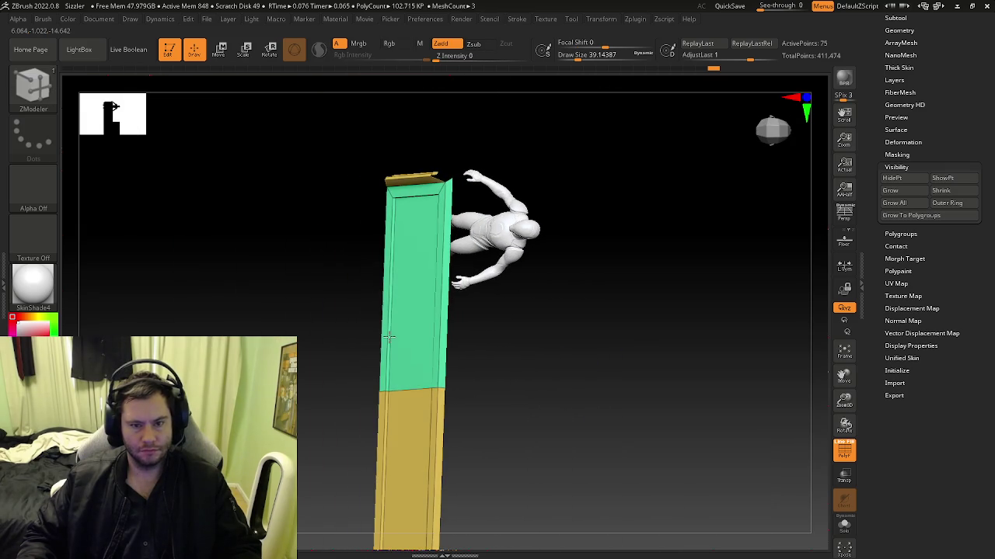
click(964, 178)
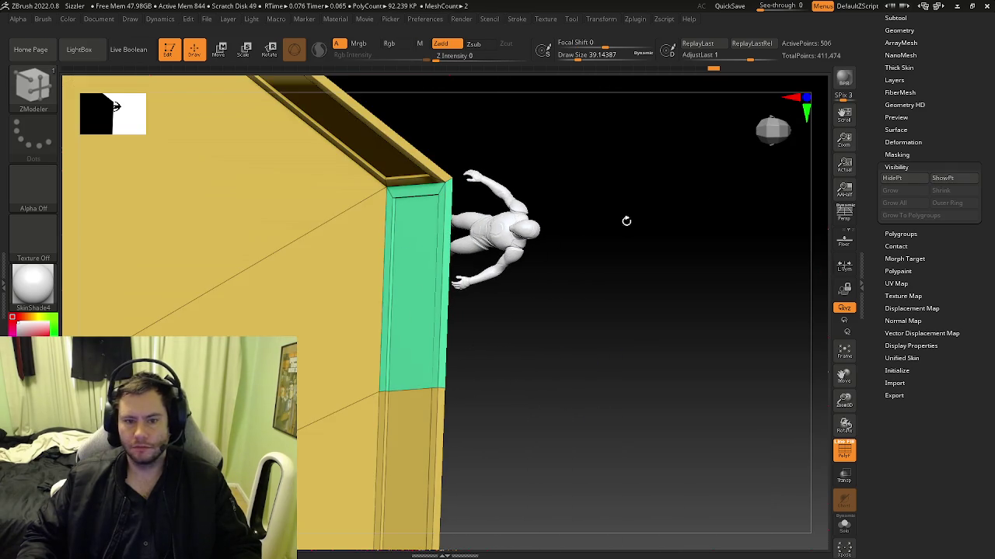
Groups Split the hexagon base so the green wall becomes Hexagon Shape2, then select Hexagon Shape1.
mouse_move(712, 202)
mouse_down()
mouse_move(515, 353)
mouse_move(536, 372)
mouse_up()
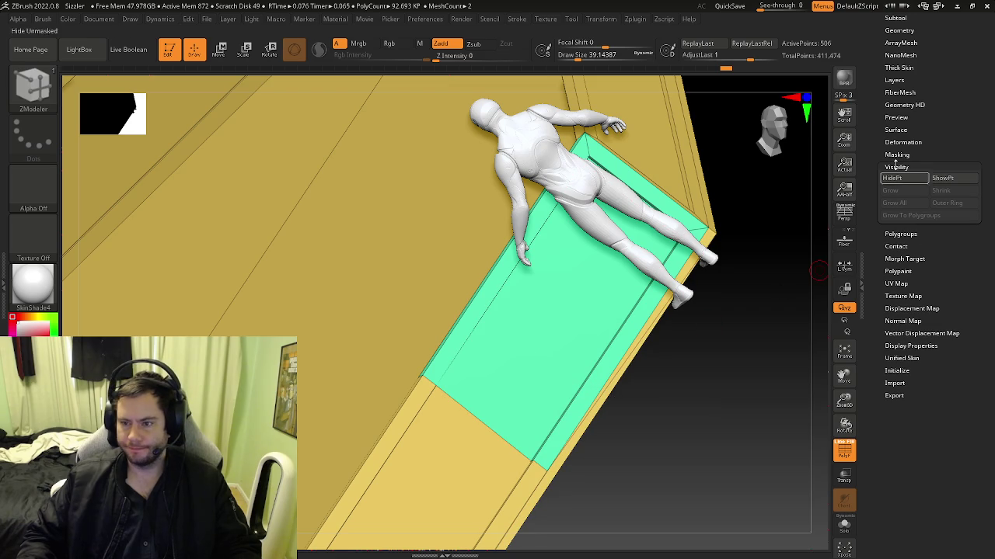
click(898, 166)
click(896, 17)
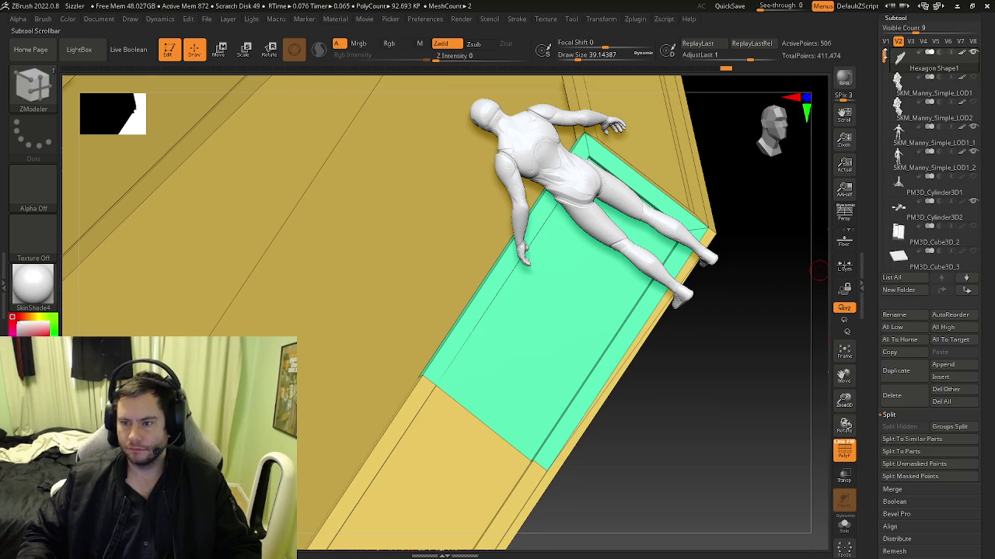
drag(874, 353, 878, 295)
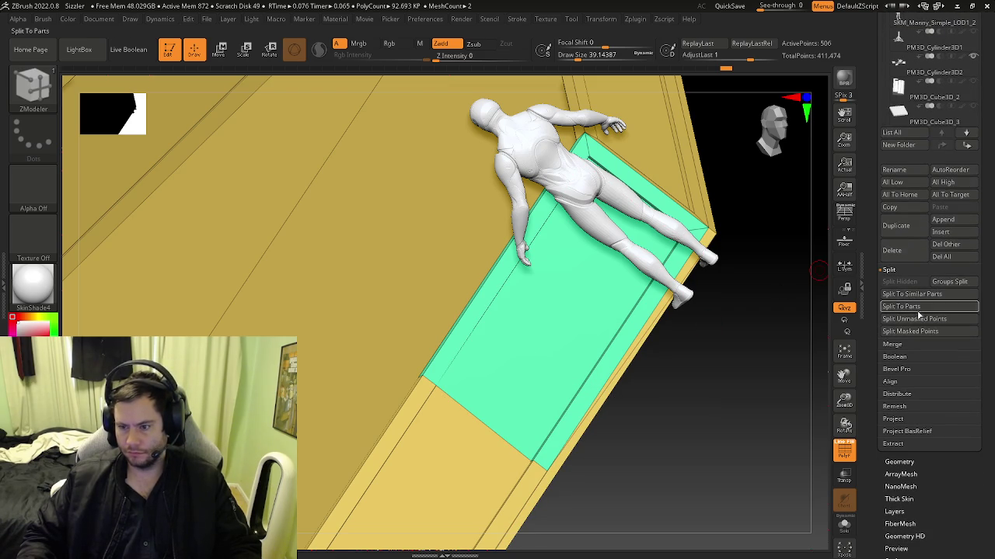
click(948, 286)
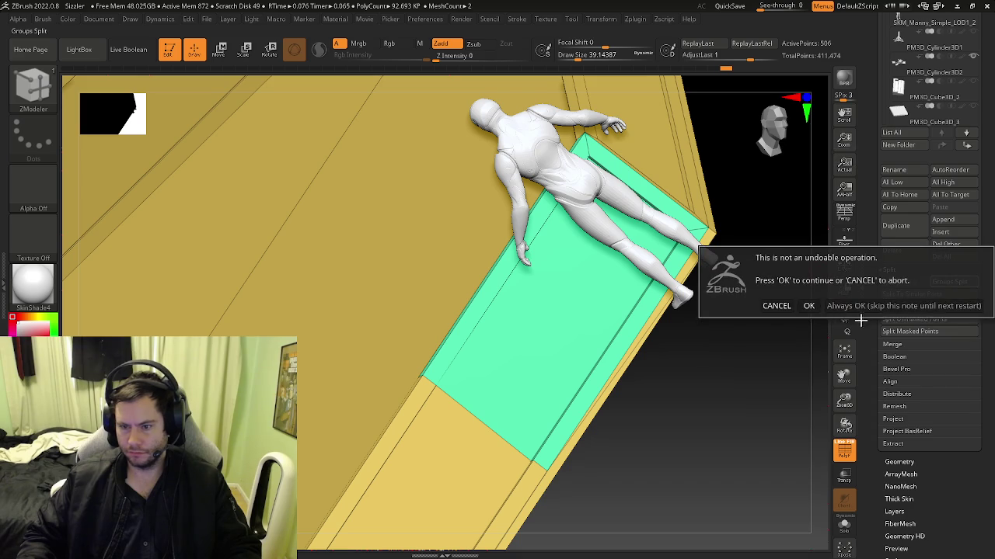
click(839, 304)
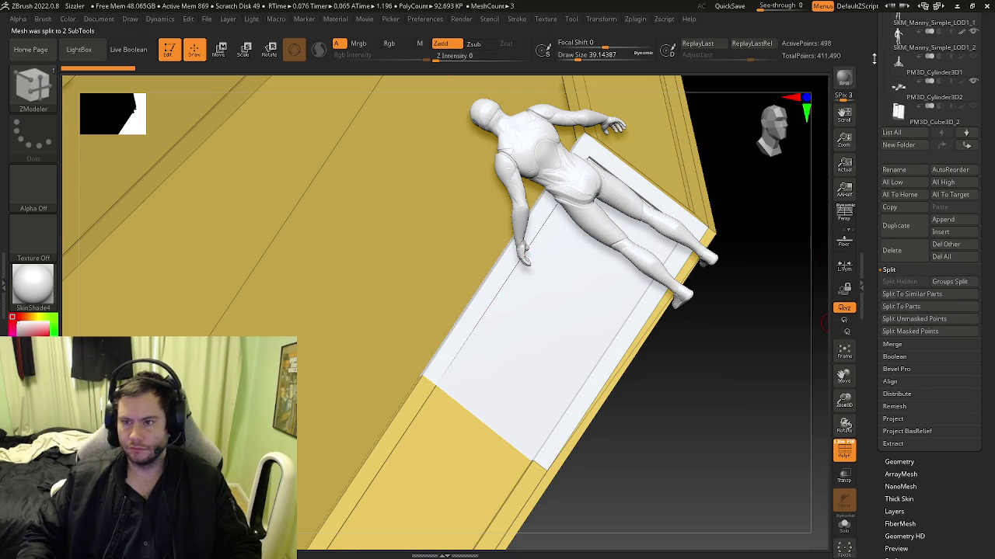
drag(874, 57, 877, 153)
click(901, 209)
Snap the Move gizmo onto the green wall section and frame it beside the figure.
key(w)
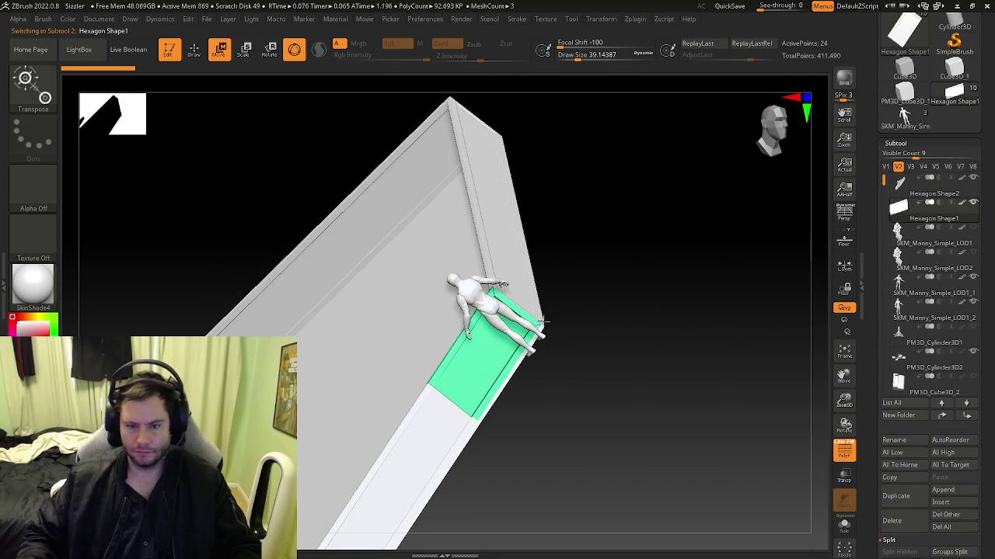
key(f)
mouse_move(580, 330)
mouse_down()
mouse_move(577, 395)
mouse_move(550, 406)
mouse_move(621, 415)
mouse_move(564, 390)
mouse_up()
mouse_move(501, 419)
mouse_down()
mouse_move(461, 397)
mouse_move(473, 407)
mouse_move(469, 417)
mouse_move(359, 378)
mouse_up()
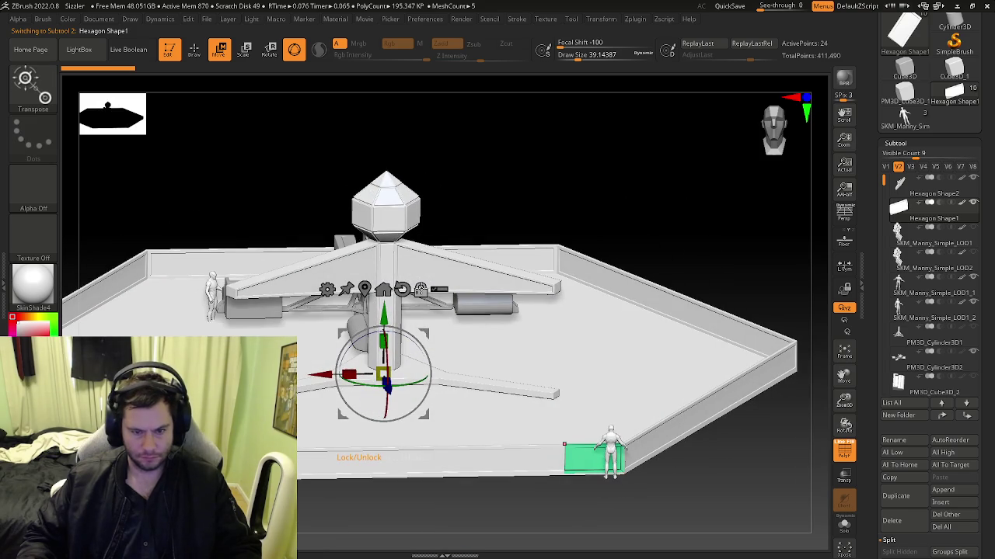
click(383, 289)
drag(444, 348, 659, 336)
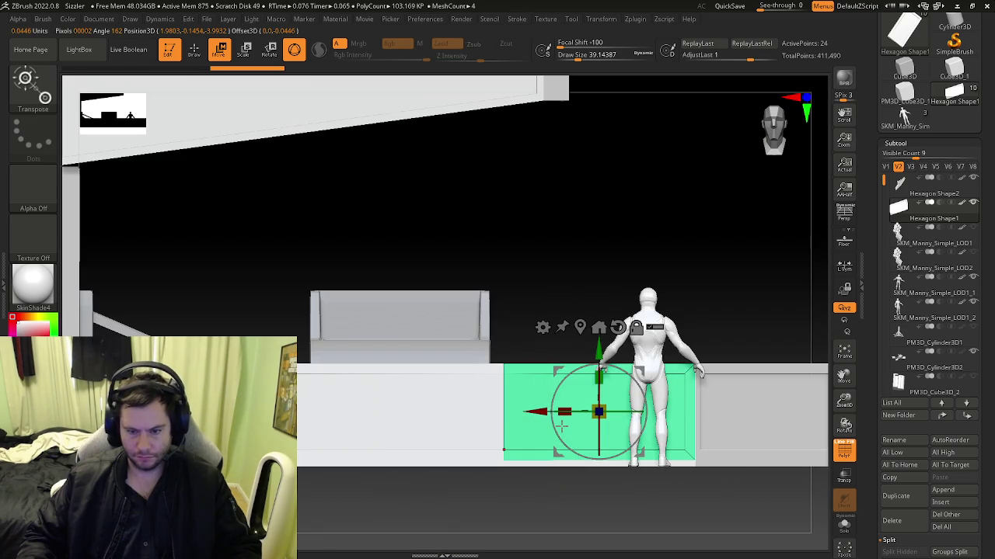
drag(559, 423, 685, 345)
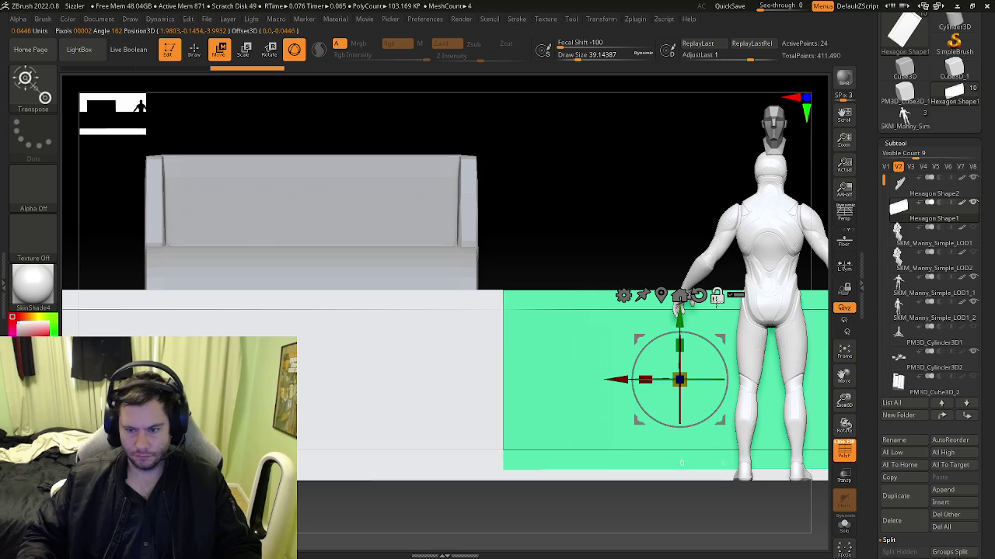
mouse_move(606, 366)
mouse_down()
mouse_move(644, 424)
mouse_move(713, 366)
mouse_move(369, 368)
mouse_move(374, 346)
mouse_move(365, 347)
mouse_up()
Reposition the gizmo across the section's edge and nudge the section slightly along X.
key(ctrl+z)
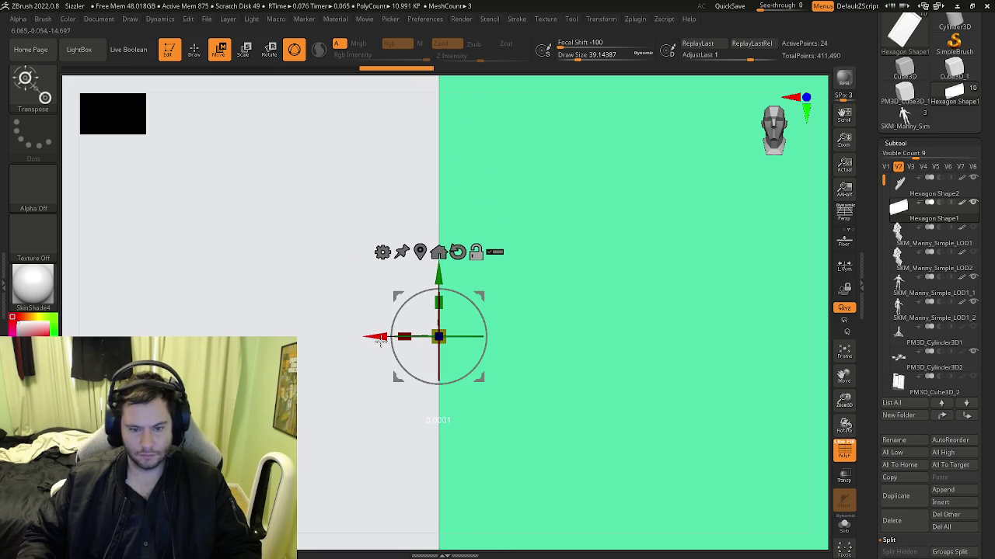
drag(380, 342, 380, 343)
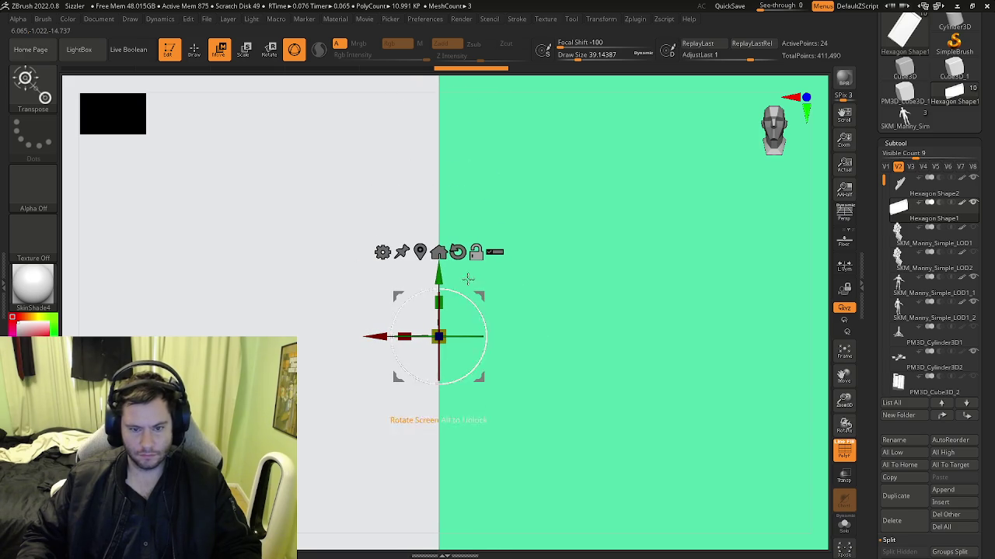
key(ctrl+z)
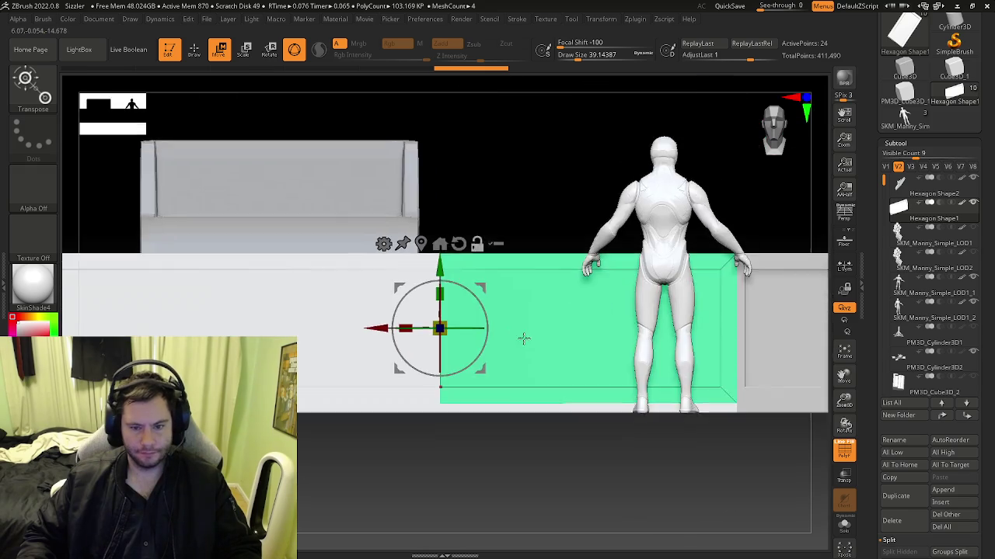
mouse_move(522, 337)
mouse_down()
mouse_move(515, 378)
mouse_move(457, 361)
mouse_move(401, 376)
mouse_move(443, 337)
mouse_up()
mouse_move(284, 389)
mouse_down()
mouse_move(575, 389)
mouse_move(615, 439)
mouse_up()
alt+right_drag(433, 409, 363, 384)
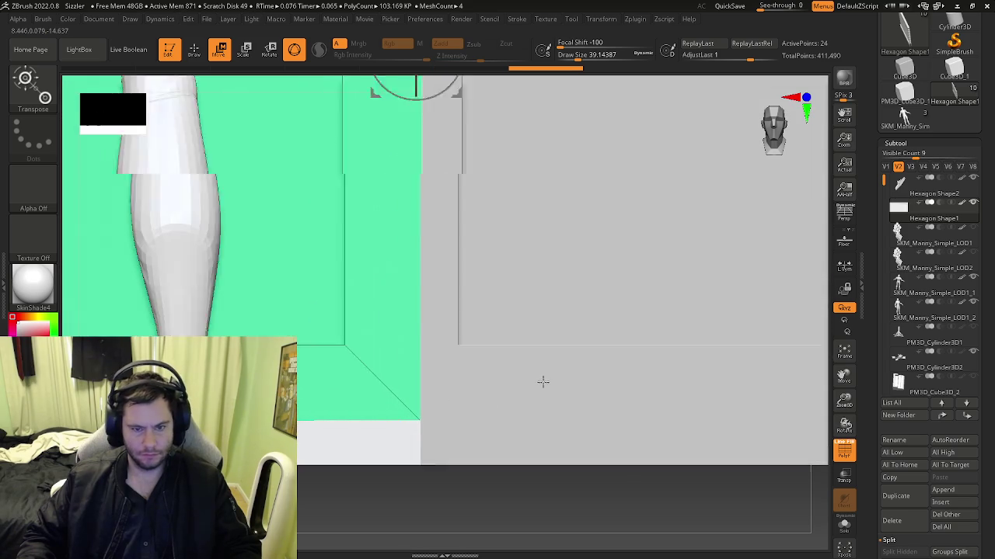
drag(309, 292, 315, 295)
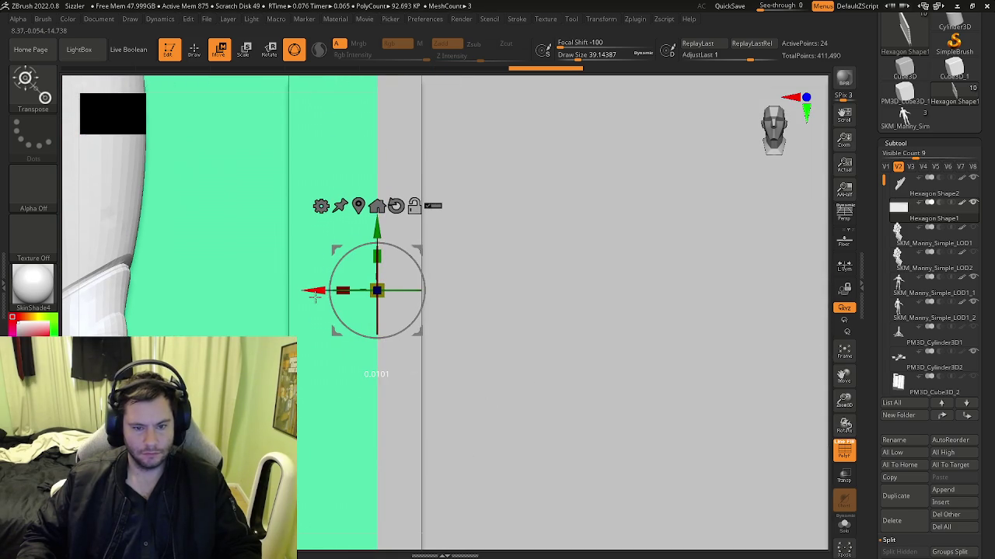
mouse_move(441, 348)
right_down()
mouse_move(412, 458)
mouse_move(533, 422)
mouse_move(371, 440)
mouse_move(382, 351)
mouse_move(420, 349)
mouse_move(563, 401)
right_up()
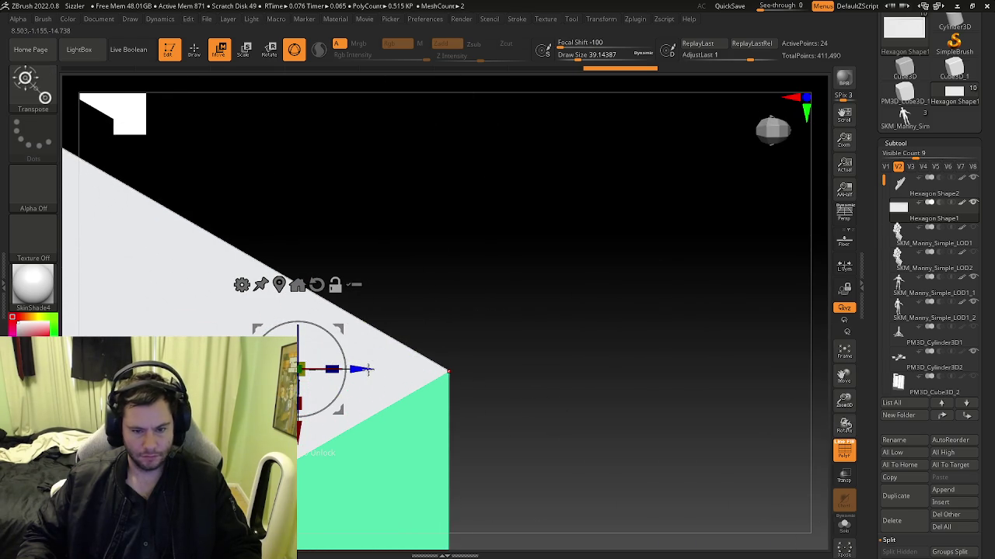
alt+drag(369, 370, 515, 369)
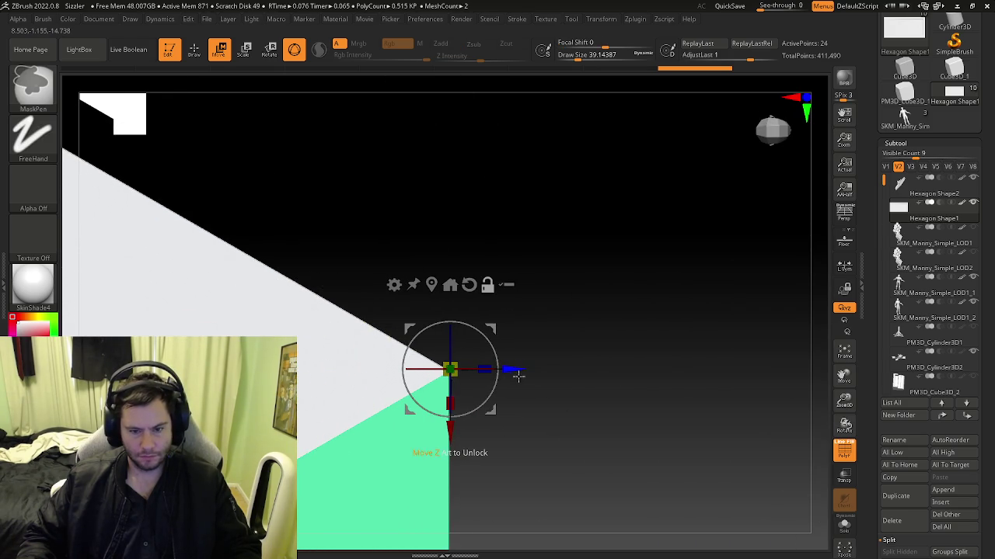
Mask part of the green section, move it up to meet the wall, then clear the mask.
ctrl+click(531, 422)
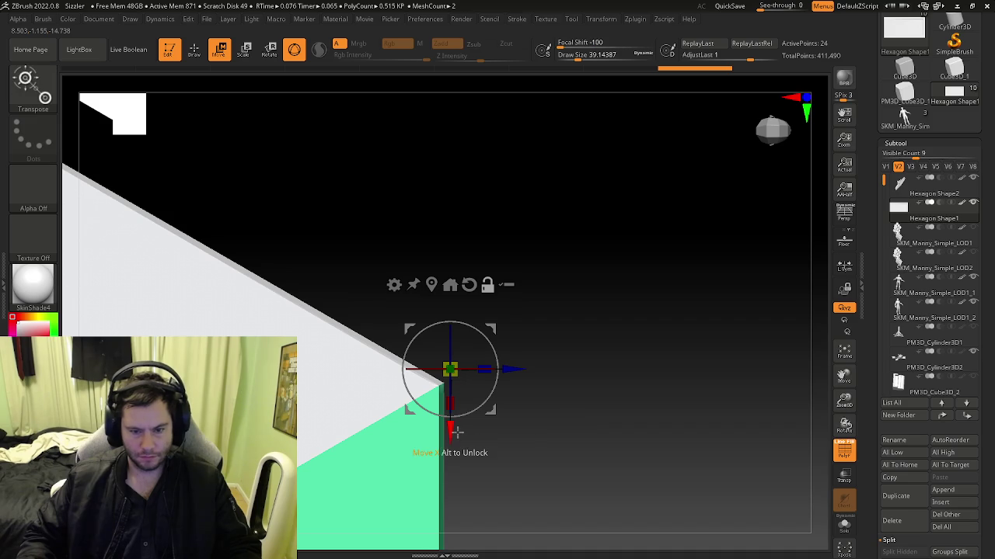
mouse_move(450, 437)
mouse_down()
mouse_move(450, 446)
mouse_move(462, 437)
mouse_up()
ctrl+click(628, 432)
ctrl+click(565, 396)
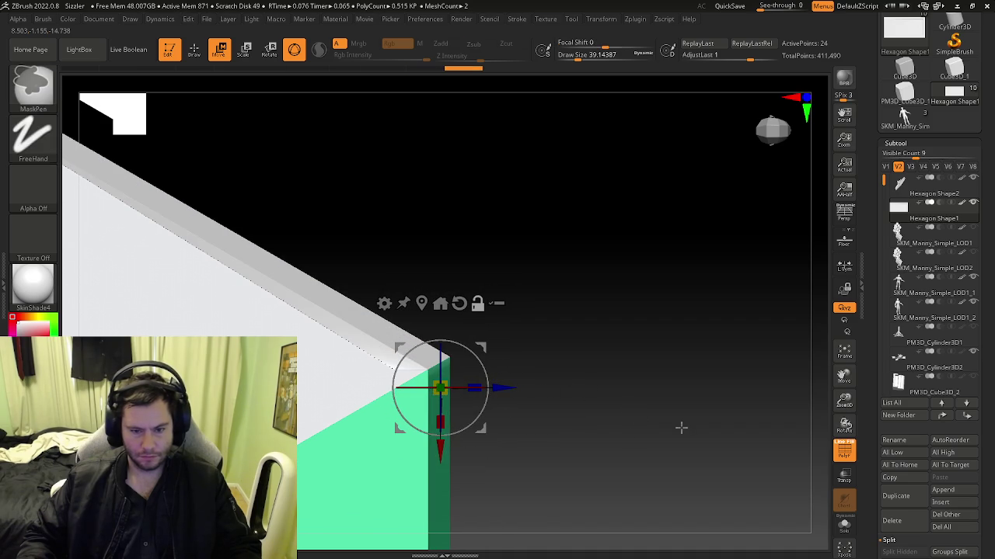
drag(510, 389, 501, 388)
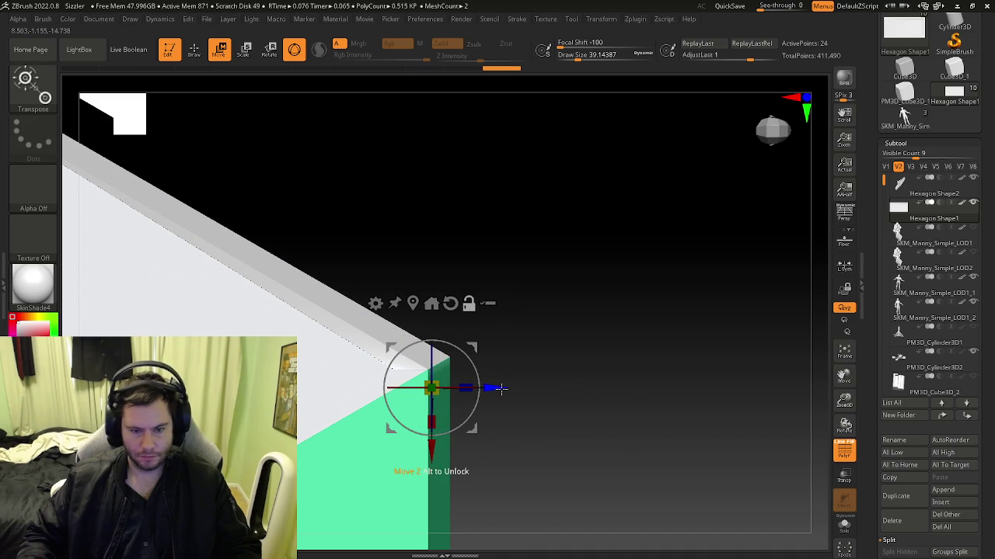
drag(439, 447, 433, 425)
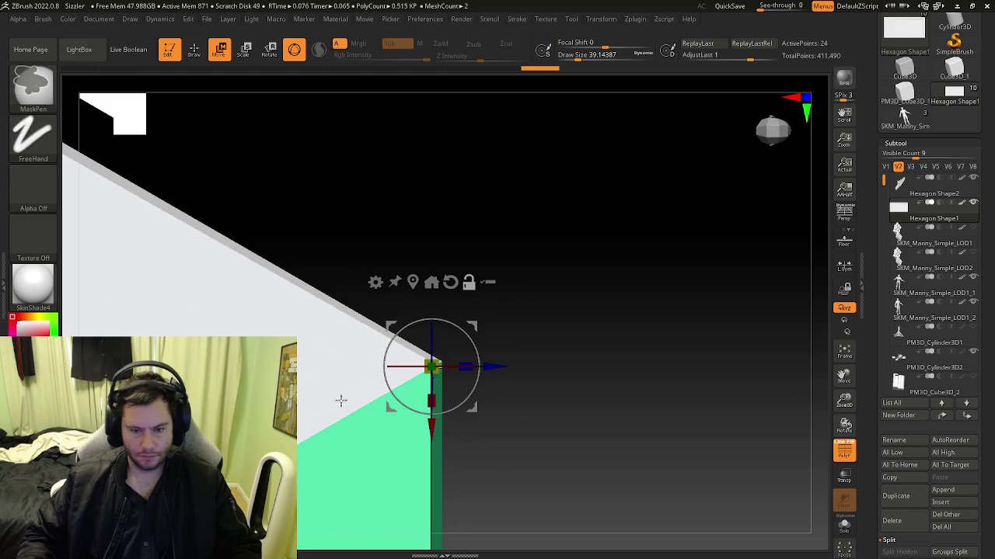
ctrl+click(431, 437)
ctrl+click(558, 439)
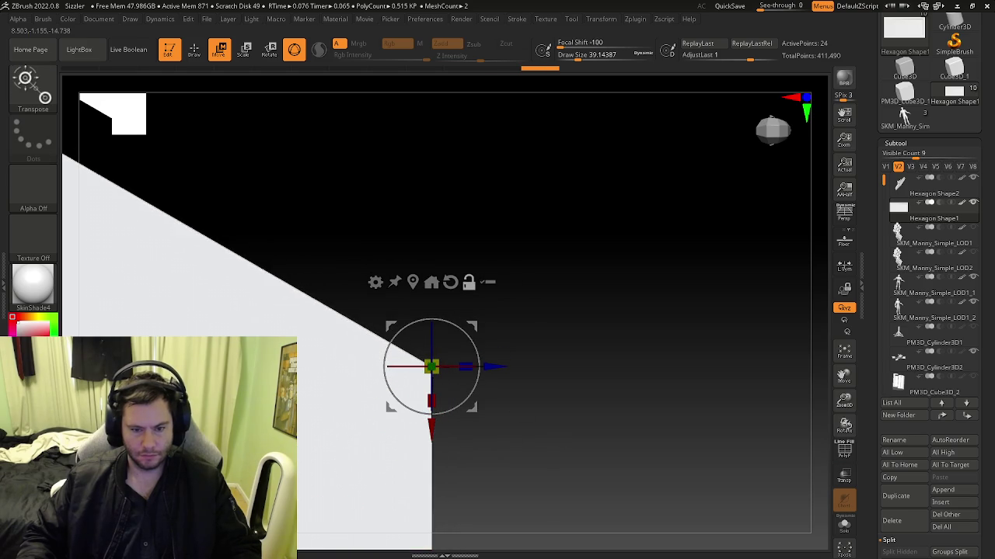
Make the extruded green wall panel thinner by moving its plank corner with the gizmo.
drag(386, 407, 506, 404)
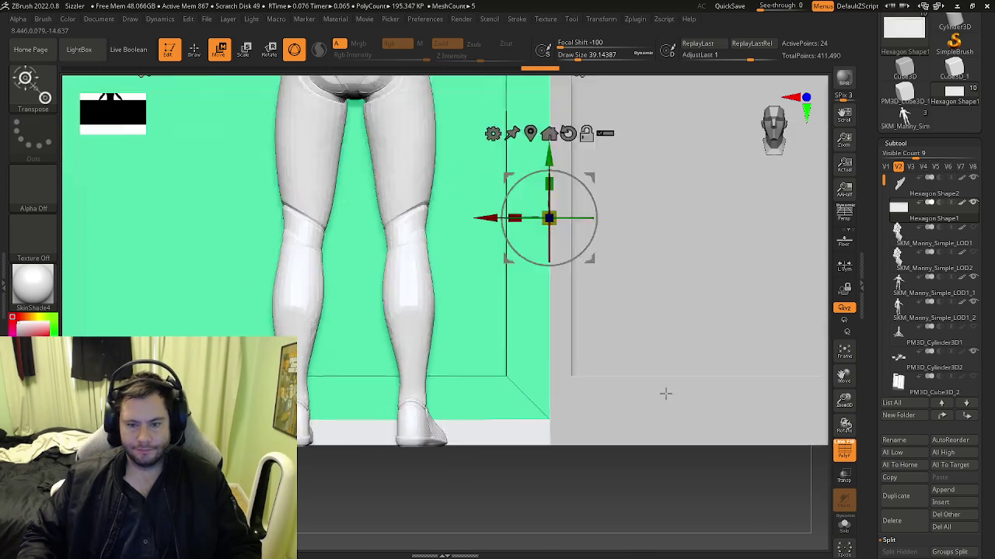
alt+drag(535, 349, 533, 413)
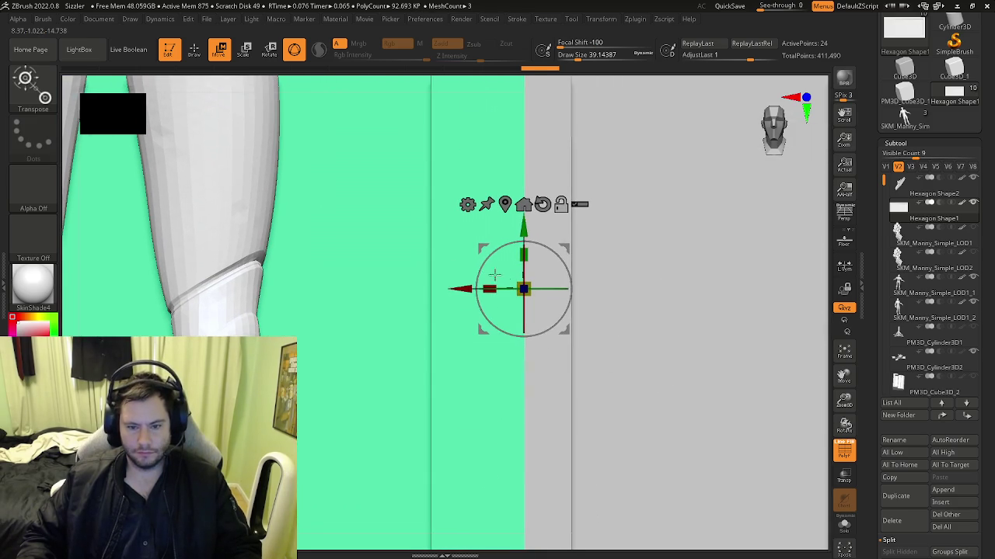
drag(461, 289, 463, 289)
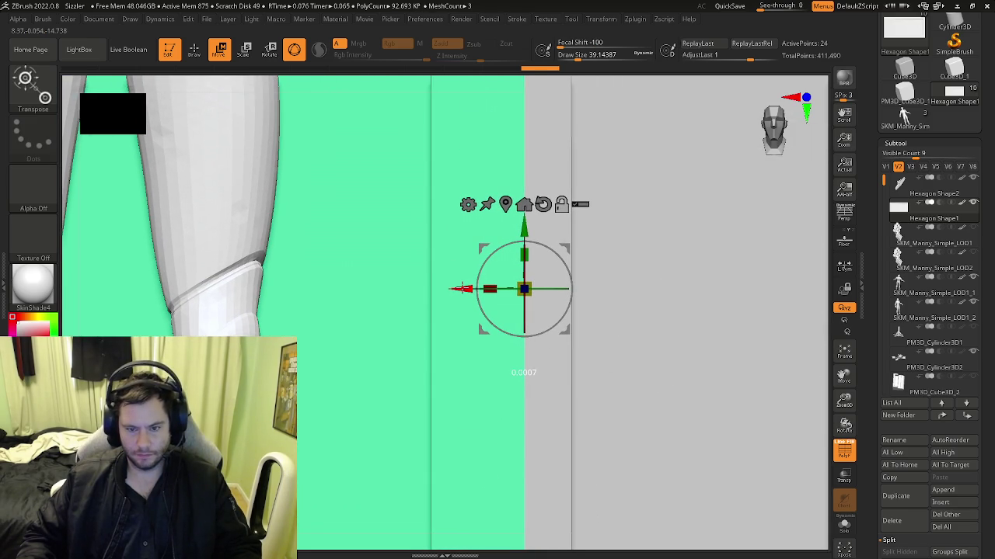
scroll(505, 365, down, 5)
scroll(539, 437, down, 3)
mouse_move(539, 437)
mouse_down()
mouse_move(583, 506)
mouse_move(533, 444)
mouse_move(562, 334)
mouse_move(569, 365)
mouse_move(557, 384)
mouse_move(620, 404)
mouse_up()
key(w)
mouse_move(404, 377)
mouse_down()
mouse_move(420, 399)
mouse_move(646, 453)
mouse_up()
key(ctrl)
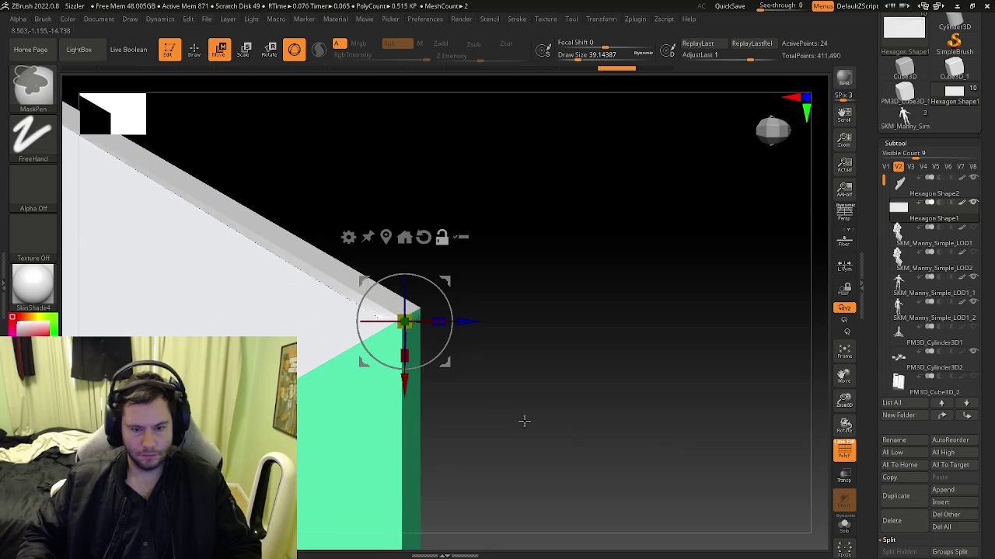
key(ctrl+z)
key(ctrl+z)
ctrl+drag(511, 425, 350, 417)
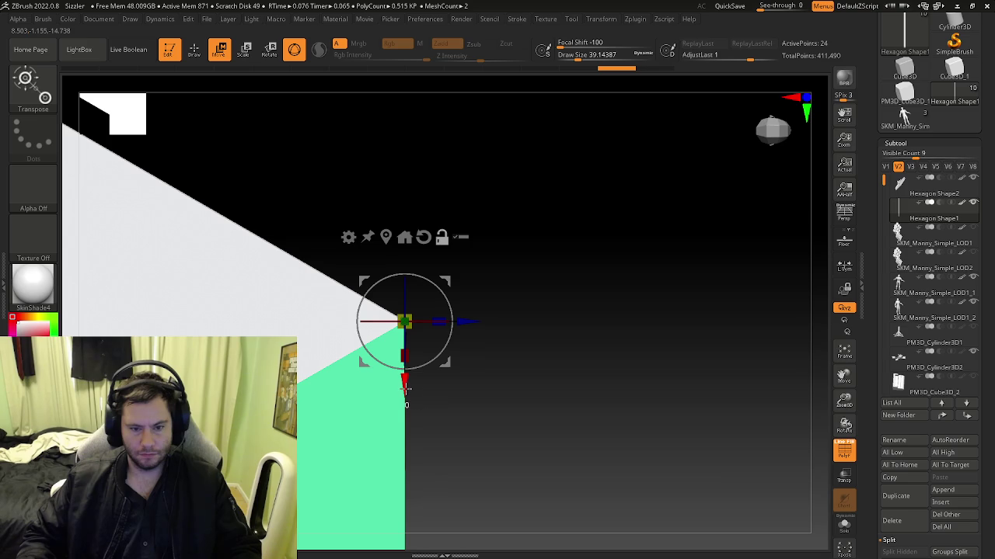
Rotate the green wall panel upright beside the figure and return to Draw mode.
key(q)
key(w)
key(q)
key(w)
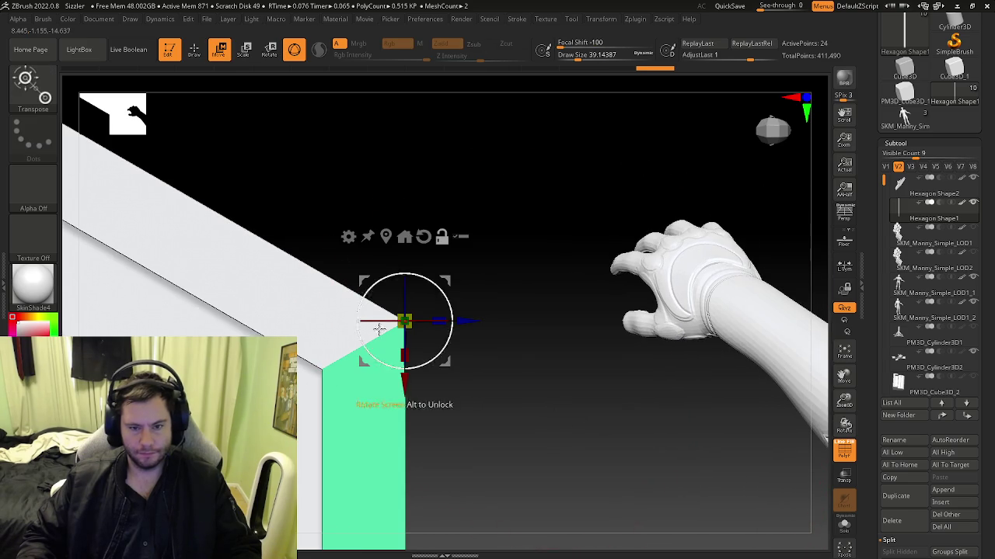
mouse_move(512, 368)
mouse_down()
mouse_move(482, 340)
mouse_move(593, 333)
mouse_move(600, 380)
mouse_move(754, 255)
mouse_move(568, 434)
mouse_up()
drag(611, 355, 713, 374)
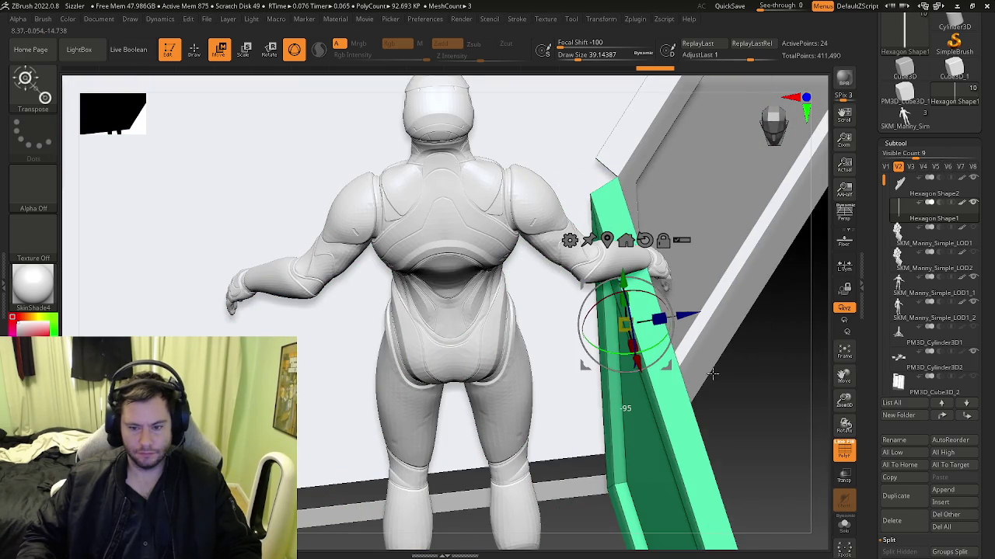
mouse_move(713, 374)
mouse_down()
mouse_move(697, 433)
mouse_move(678, 433)
mouse_move(675, 451)
mouse_move(688, 441)
mouse_move(666, 399)
mouse_move(665, 473)
mouse_move(664, 460)
mouse_move(638, 447)
mouse_move(652, 495)
mouse_move(643, 477)
mouse_move(677, 393)
mouse_move(682, 329)
mouse_move(624, 381)
mouse_up()
key(q)
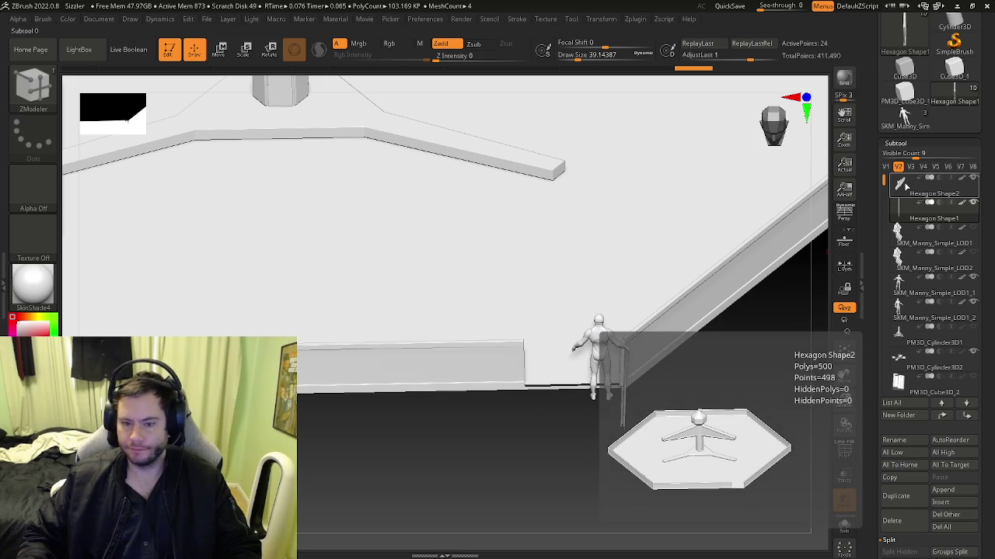
Select Hexagon Shape1 and zoom to a front view of the green panel.
click(911, 191)
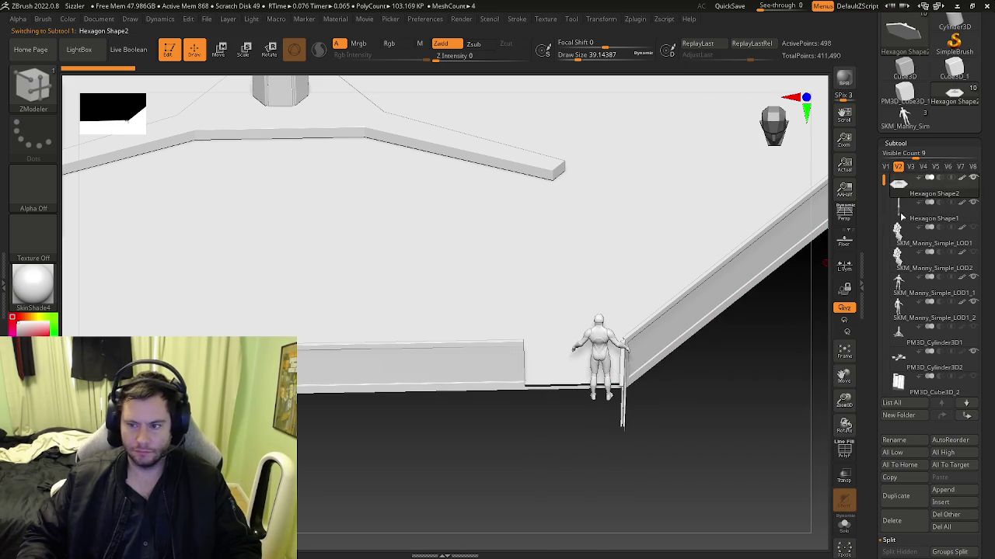
click(900, 212)
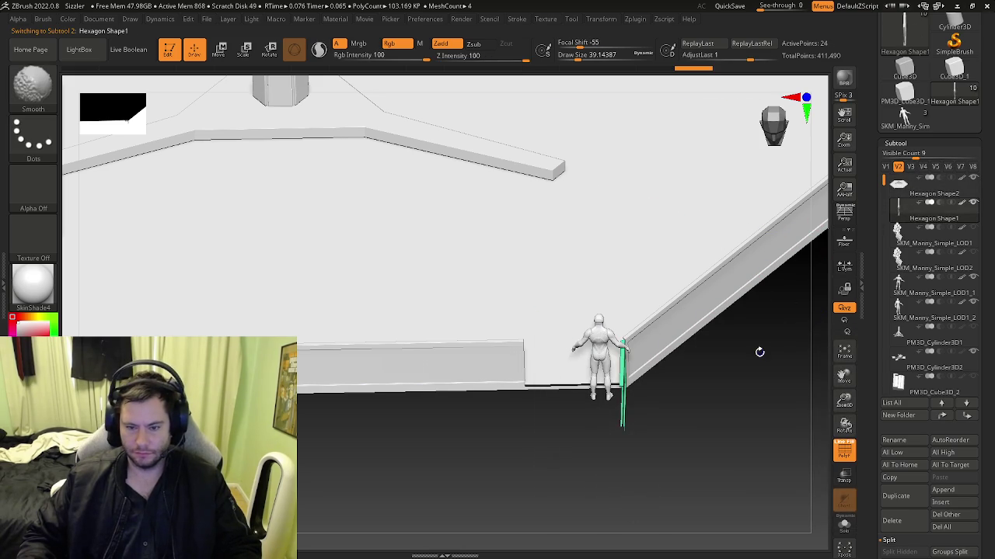
drag(725, 350, 852, 278)
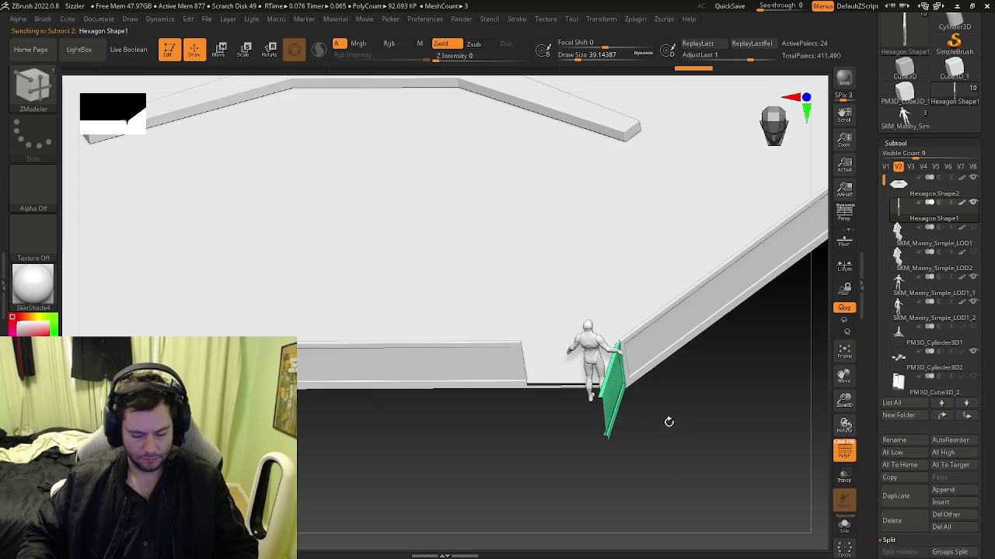
alt+right_drag(668, 422, 573, 342)
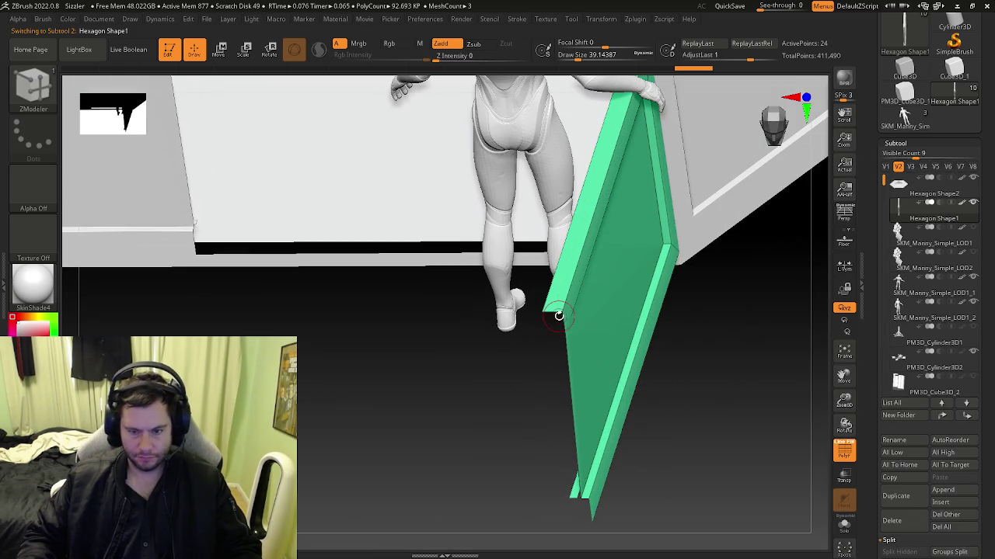
mouse_move(587, 449)
right_down()
mouse_move(595, 406)
mouse_move(588, 456)
mouse_move(559, 450)
mouse_move(562, 383)
mouse_move(575, 400)
right_up()
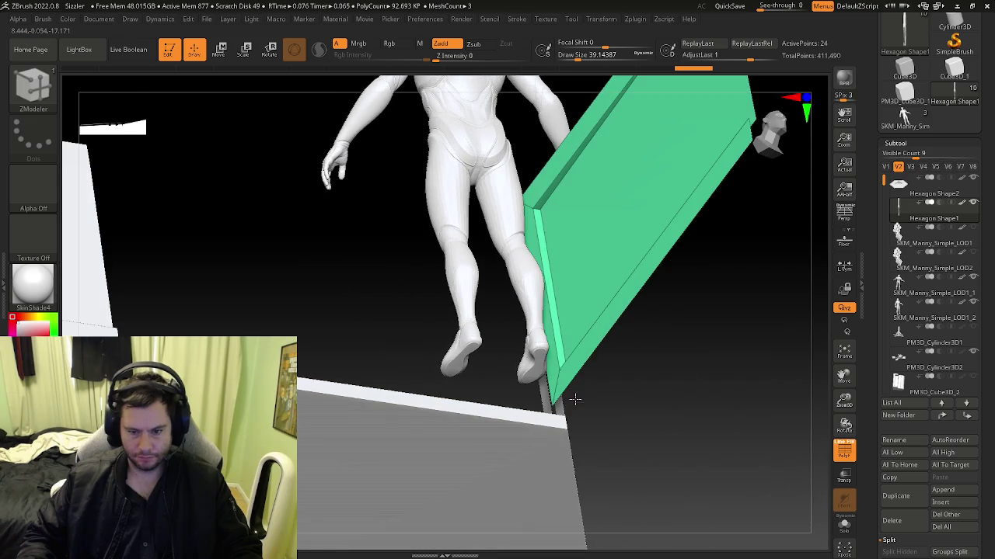
Set the ZModeler edge action to Bridge with the Two Edges target.
key(space)
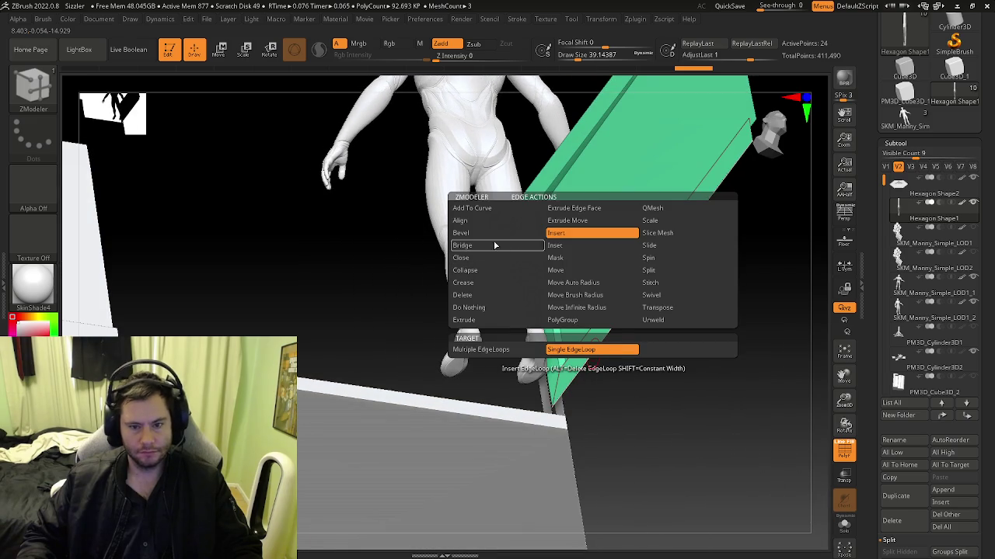
click(495, 246)
click(470, 349)
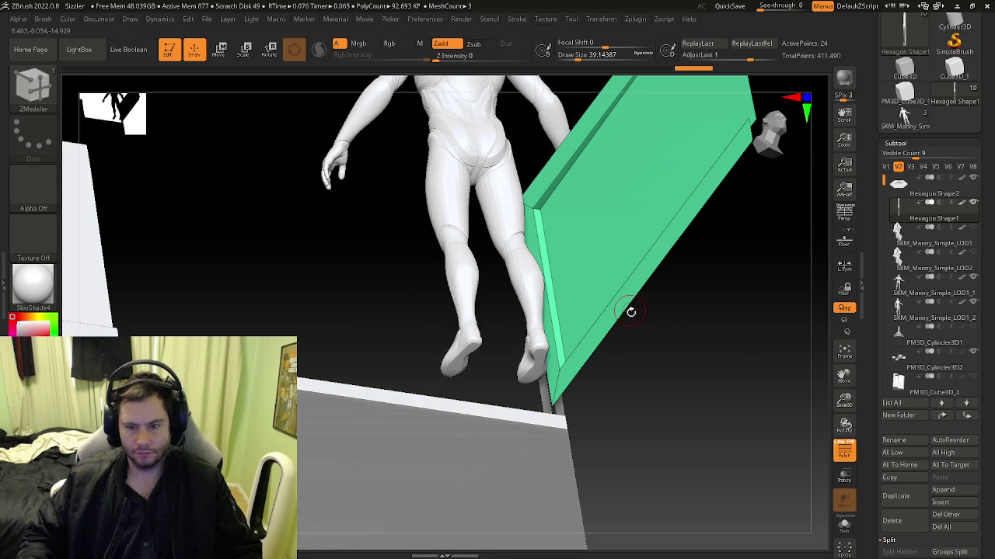
mouse_move(651, 318)
mouse_down()
mouse_move(515, 313)
mouse_move(565, 351)
mouse_move(463, 398)
mouse_move(582, 334)
mouse_move(521, 321)
mouse_move(505, 284)
mouse_move(493, 391)
mouse_move(508, 205)
mouse_move(489, 396)
mouse_move(498, 350)
mouse_move(488, 317)
mouse_move(606, 369)
mouse_move(632, 422)
mouse_move(758, 426)
mouse_up()
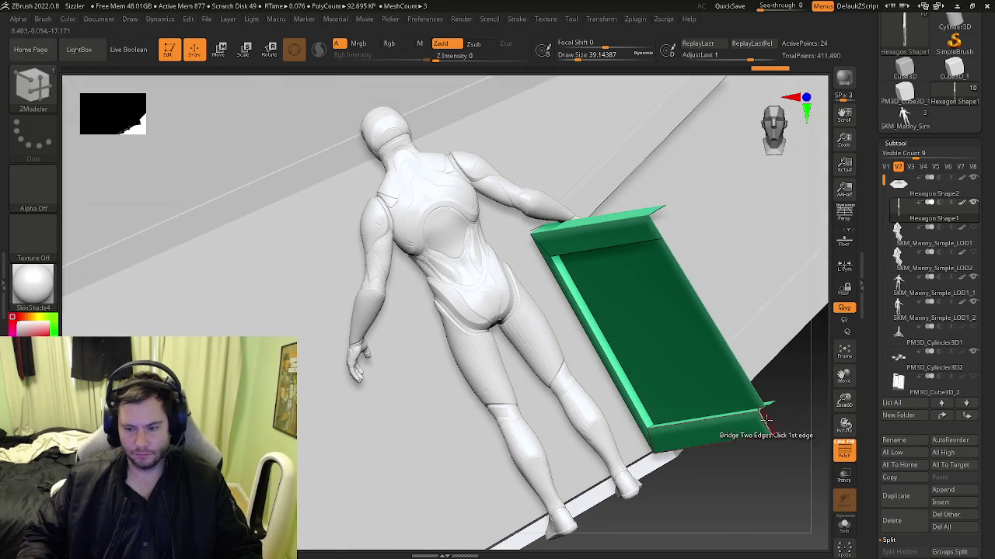
Orbit and zoom in until the green wall panel fills the view.
key(space)
mouse_move(676, 412)
mouse_down()
mouse_move(651, 383)
mouse_move(612, 398)
mouse_move(718, 274)
mouse_up()
key(ctrl)
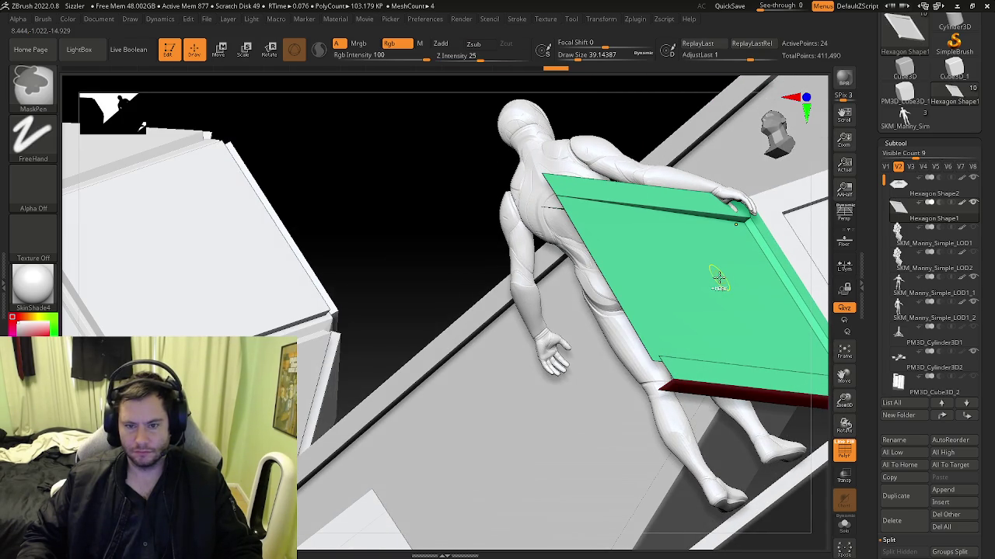
right_drag(718, 278, 719, 284)
mouse_move(510, 417)
ctrl+right_down()
mouse_move(453, 422)
mouse_move(468, 437)
mouse_move(428, 421)
mouse_move(459, 431)
mouse_move(483, 348)
mouse_move(857, 463)
ctrl+right_up()
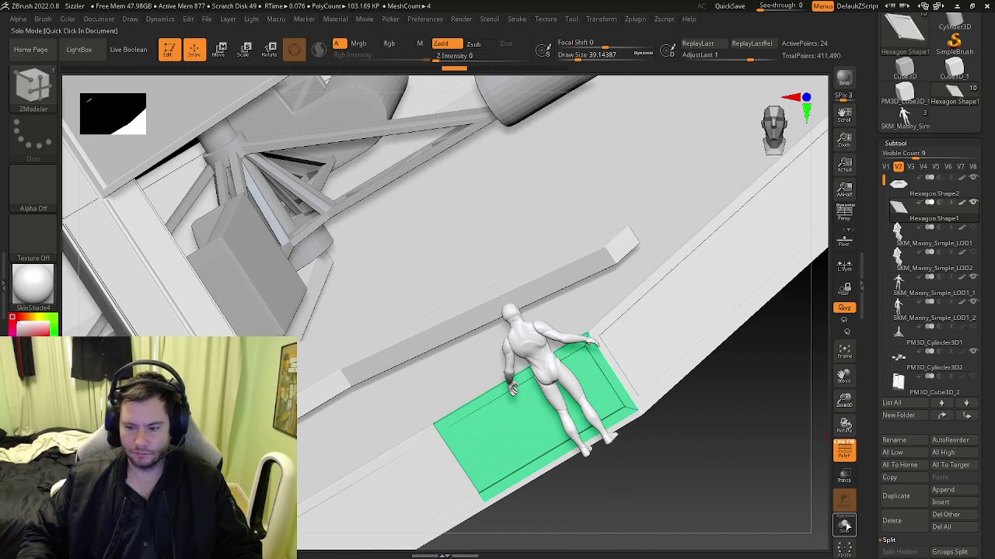
Solo the panel, hide polygroup colouring, and compare Hexagon Shape1 with Shape2.
click(846, 526)
mouse_move(578, 469)
right_down()
mouse_move(537, 365)
mouse_move(567, 360)
mouse_move(567, 391)
right_up()
key(shift+f)
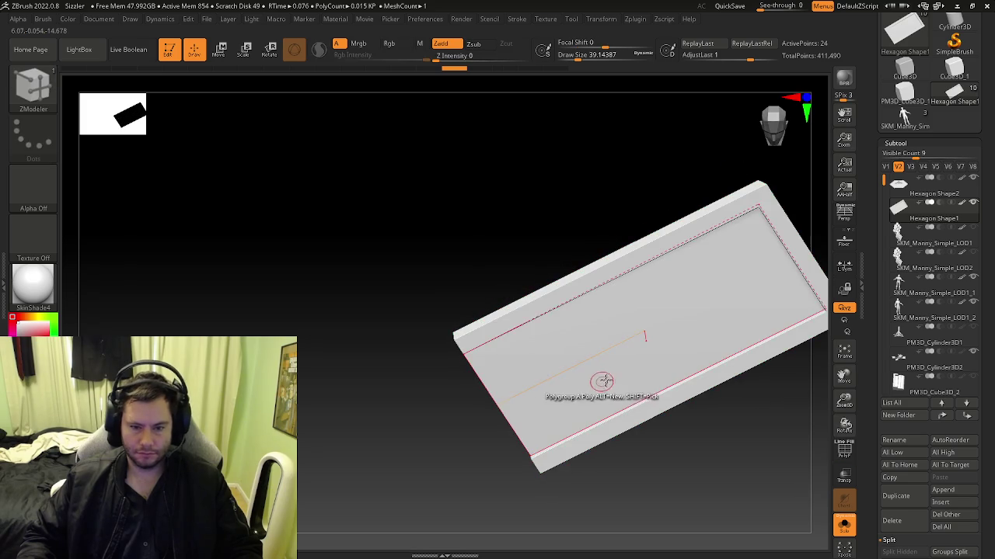
ctrl+right_drag(671, 375, 799, 290)
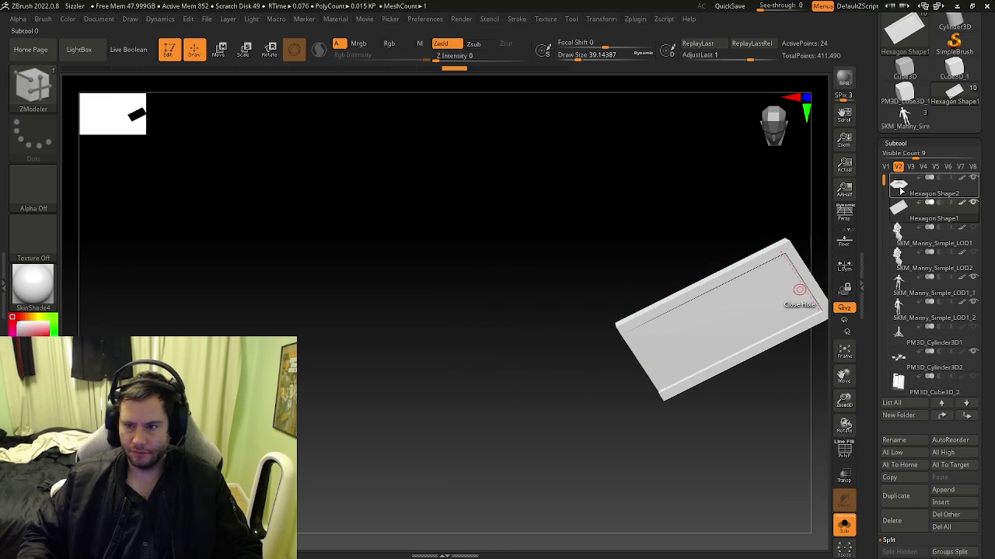
click(899, 186)
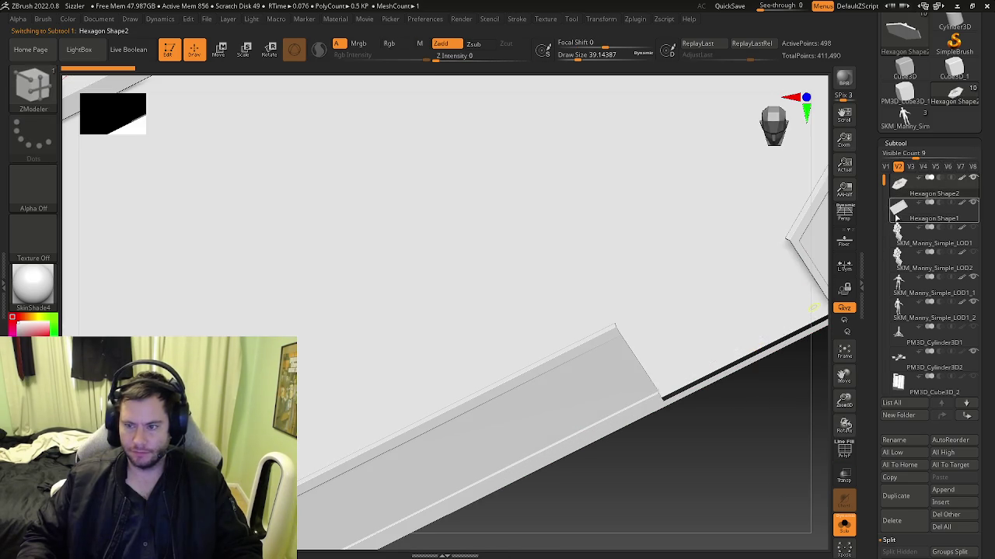
click(895, 220)
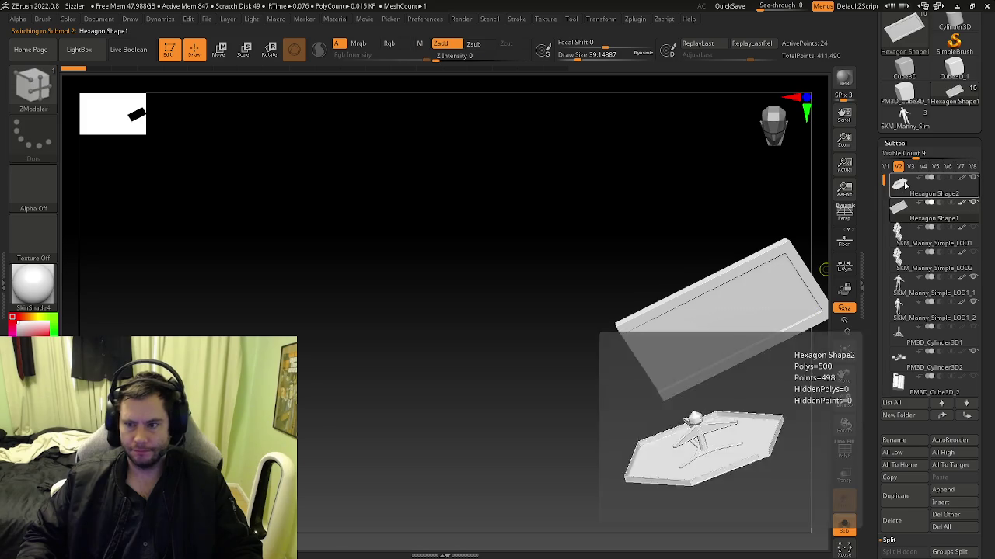
alt+click(761, 320)
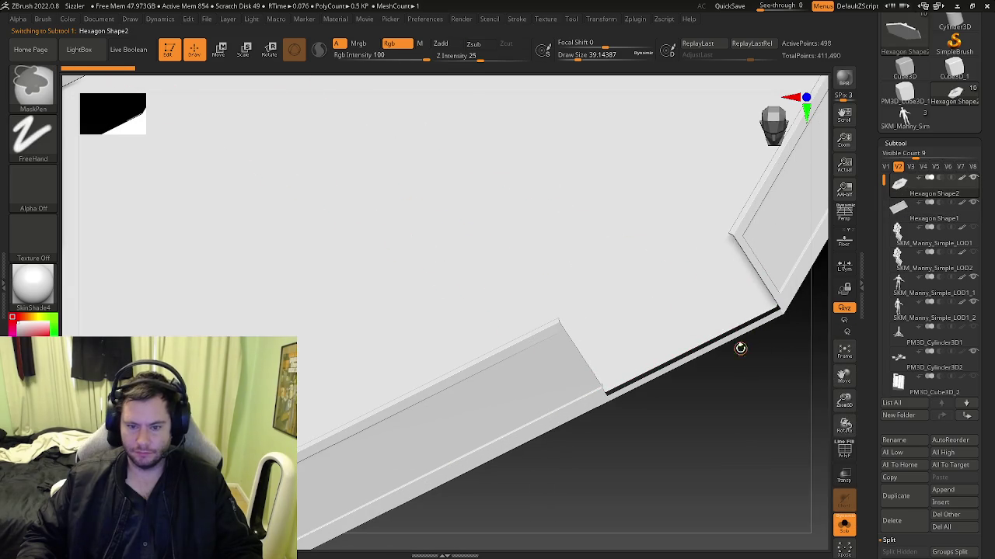
Toggle Solo off and back on, rechecking Hexagon Shape1 before returning to Shape2.
key(ctrl)
click(843, 531)
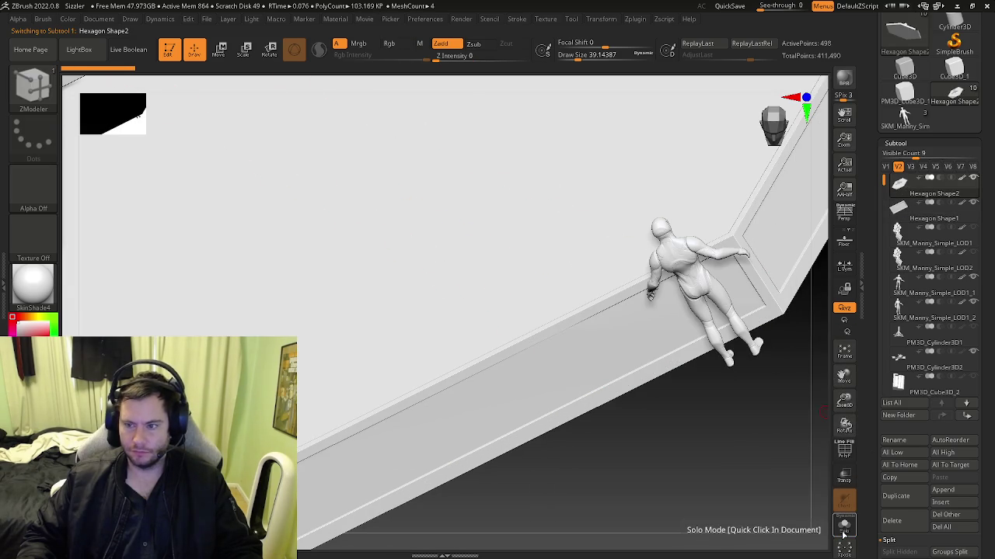
click(844, 530)
mouse_move(932, 210)
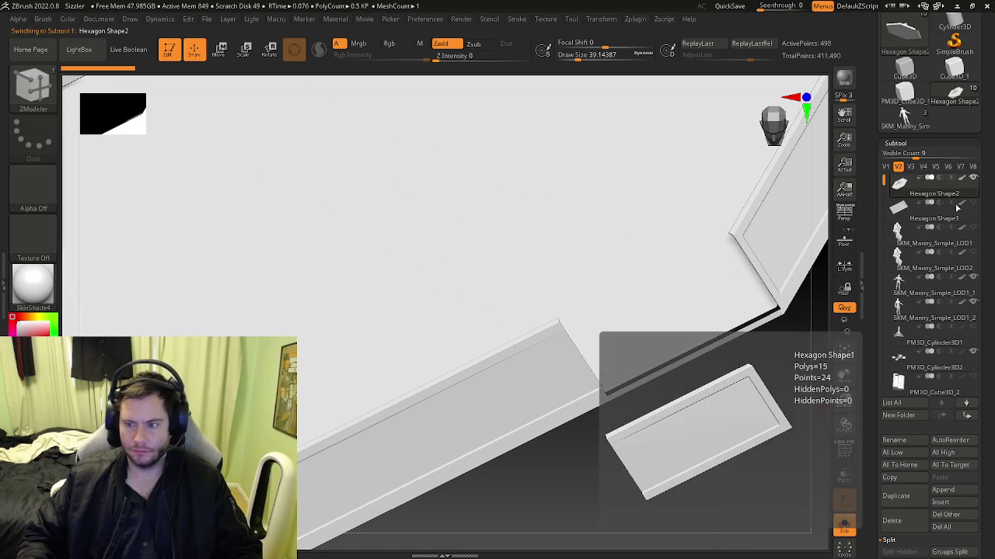
click(908, 208)
click(901, 185)
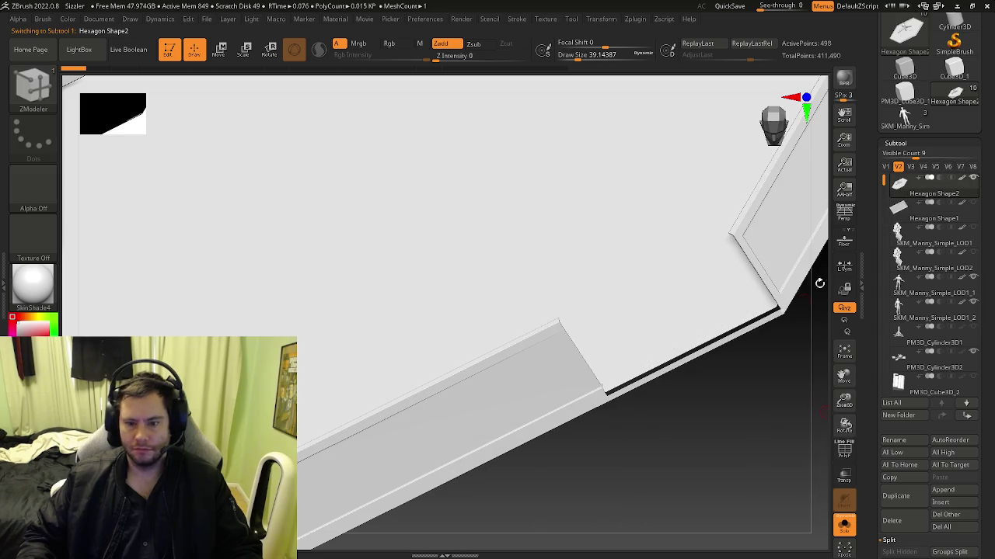
Orbit around to the hexagon base's underside and bring up the File menu.
mouse_move(737, 324)
mouse_down()
mouse_move(612, 327)
mouse_move(814, 266)
mouse_up()
mouse_move(722, 345)
mouse_down()
mouse_move(704, 291)
mouse_move(810, 462)
mouse_up()
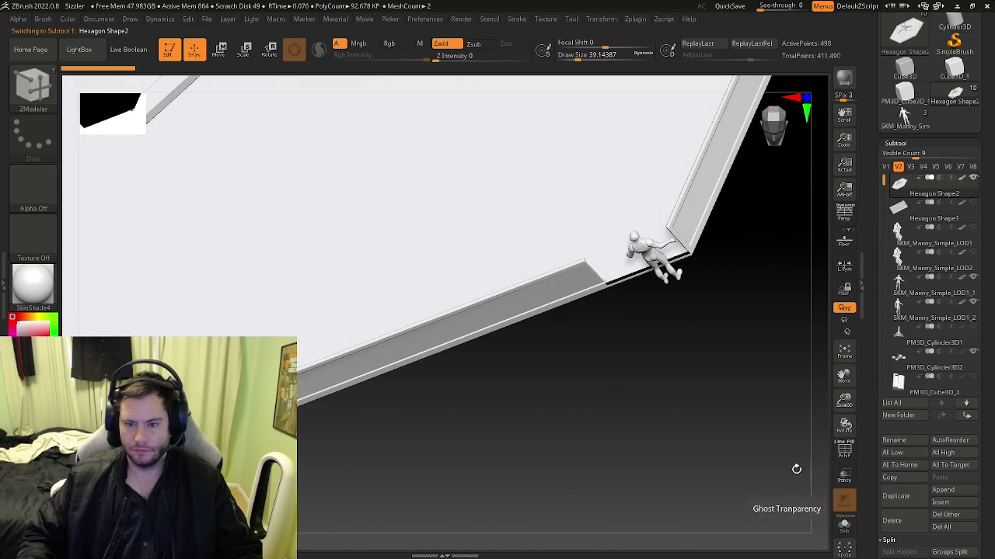
drag(827, 505, 628, 262)
click(206, 18)
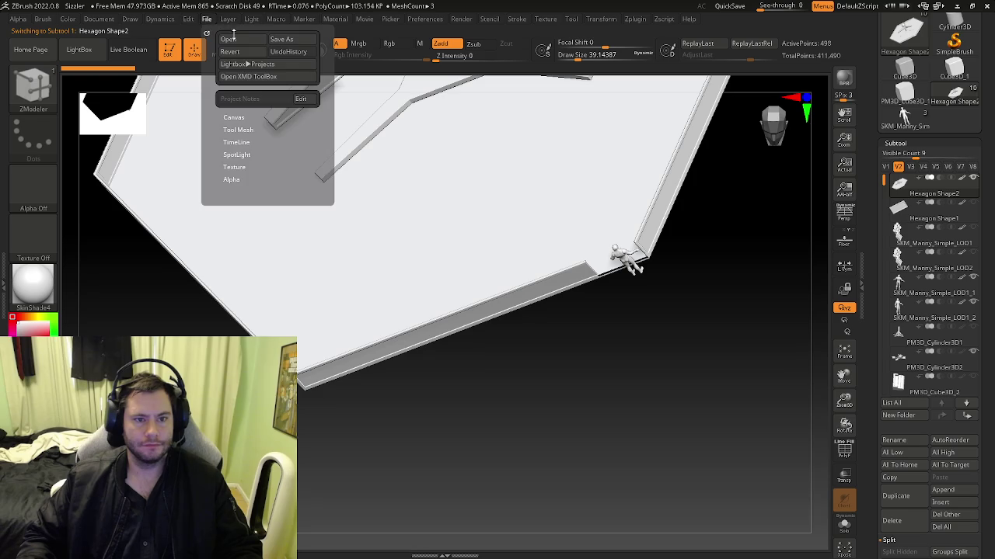
Load Sizzler.zpr without saving current changes, then orbit toward the figure.
click(230, 39)
click(535, 309)
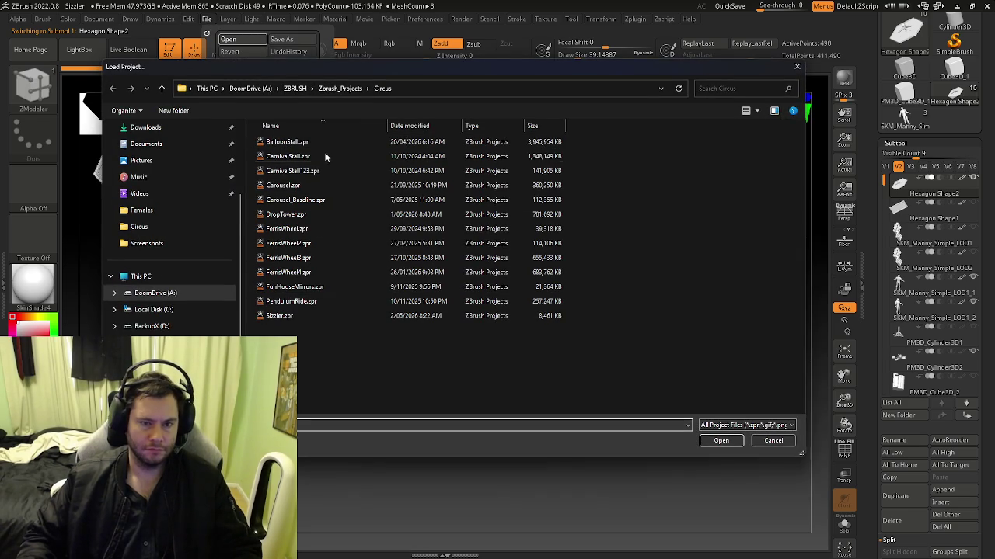
click(721, 440)
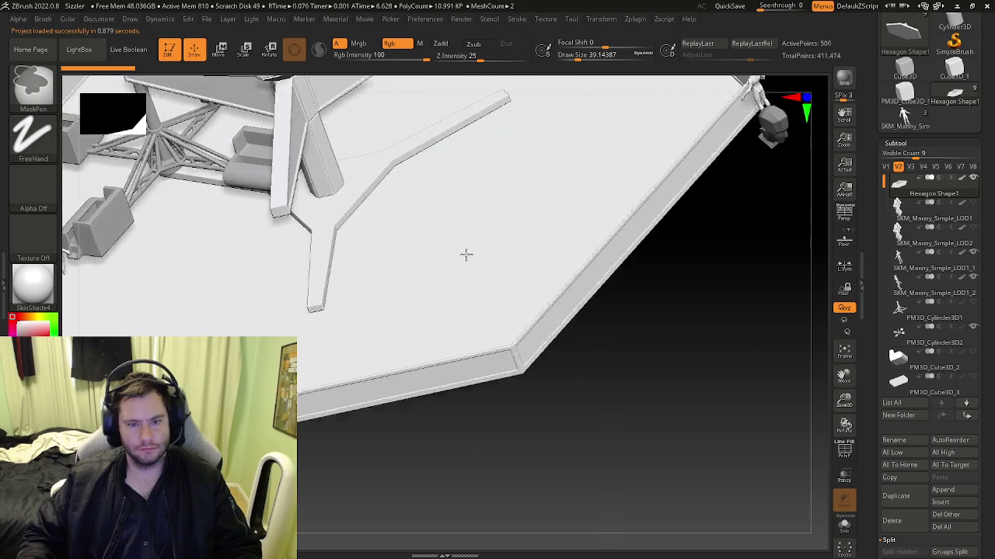
mouse_move(617, 343)
mouse_down()
mouse_move(669, 297)
mouse_move(666, 284)
mouse_move(673, 324)
mouse_move(721, 350)
mouse_move(713, 386)
mouse_move(722, 378)
mouse_move(717, 366)
mouse_move(653, 362)
mouse_move(620, 326)
mouse_move(613, 292)
mouse_up()
Orbit around the slab edge and attempt Close Hole on the wall opening.
mouse_move(635, 332)
mouse_down()
mouse_move(634, 388)
mouse_move(650, 410)
mouse_move(584, 359)
mouse_move(635, 364)
mouse_move(515, 352)
mouse_move(598, 354)
mouse_up()
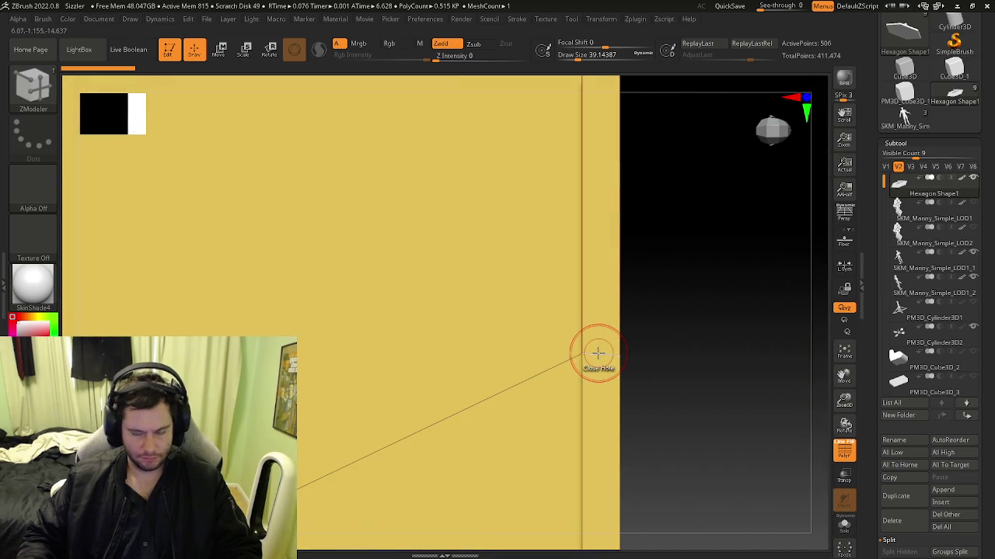
right_drag(583, 354, 585, 352)
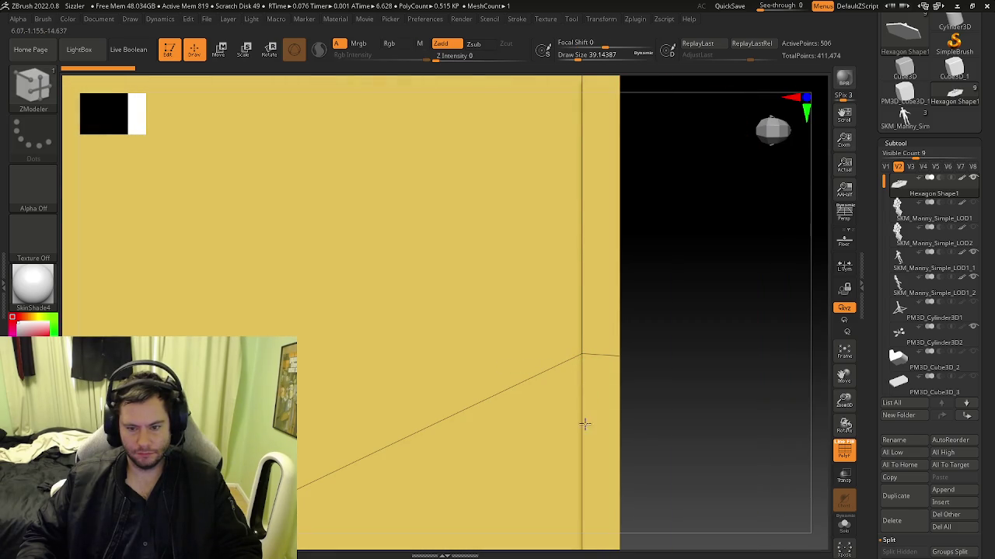
right_drag(582, 381, 603, 366)
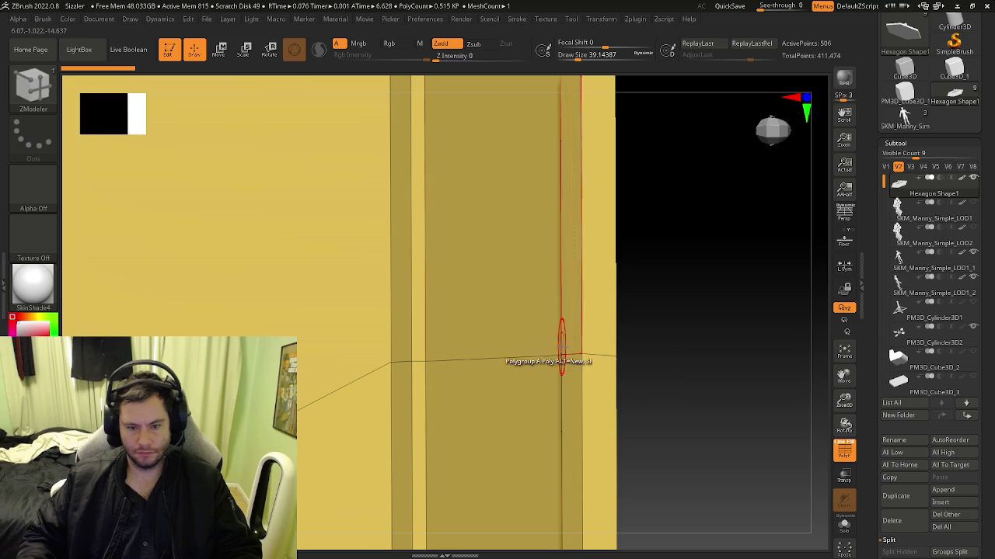
click(562, 318)
right_drag(575, 362, 559, 360)
mouse_move(642, 362)
right_down()
mouse_move(619, 359)
mouse_move(672, 360)
mouse_move(438, 360)
mouse_move(536, 367)
mouse_move(613, 366)
mouse_move(439, 342)
mouse_move(482, 331)
mouse_move(462, 338)
mouse_move(473, 382)
right_up()
Select the ZModeler brush (B, Z, M) and retry Close Hole at the edge.
key(b)
key(z)
key(m)
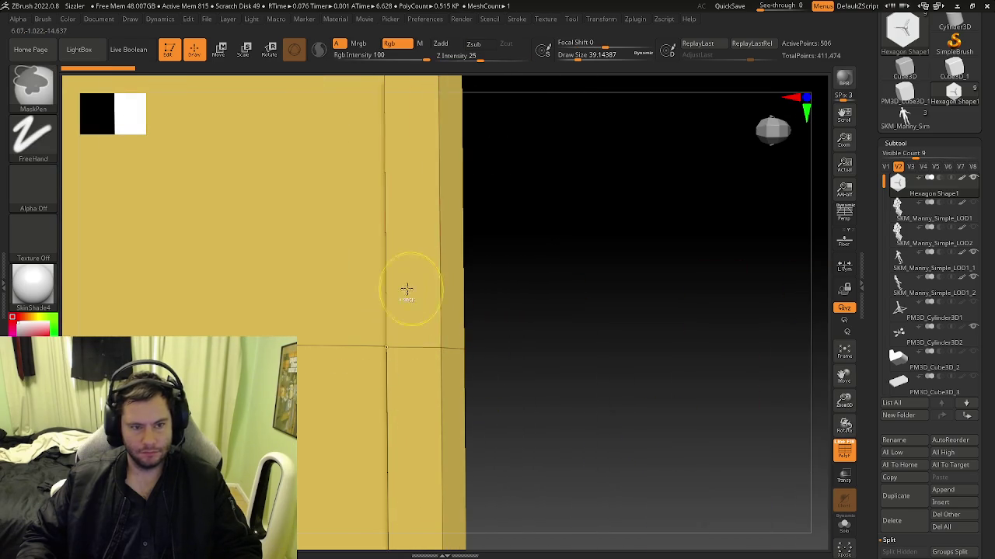
right_drag(414, 289, 526, 264)
key(b)
key(z)
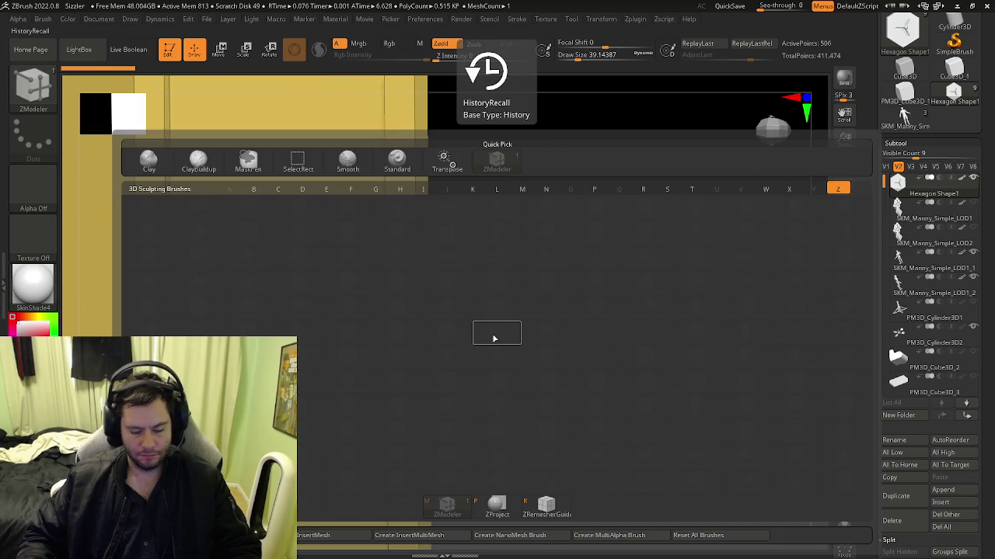
key(m)
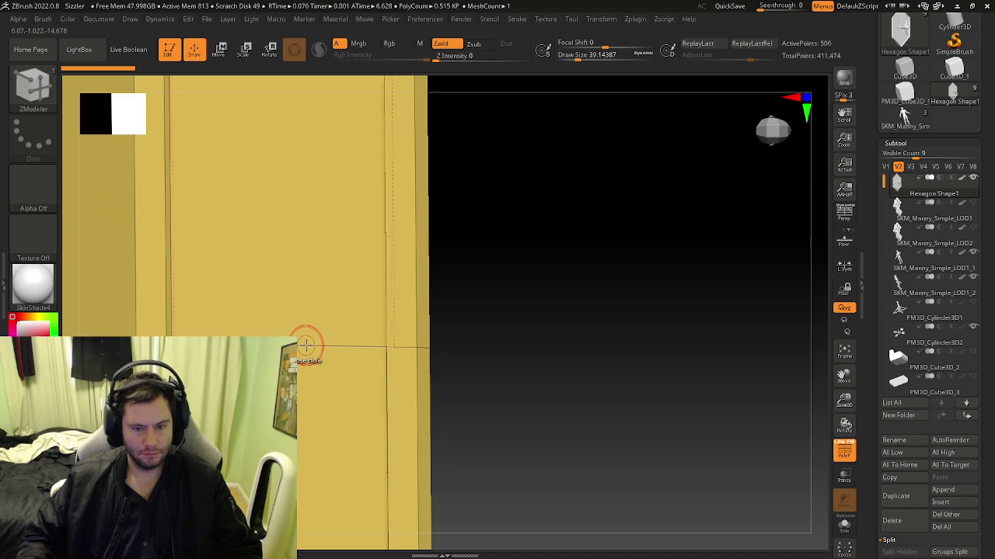
click(382, 345)
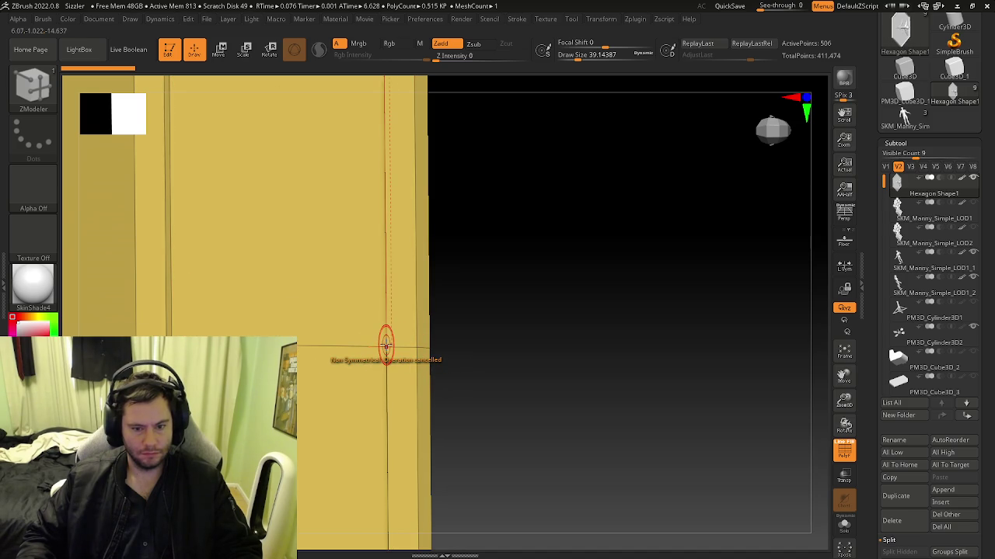
Insert diagonal edges at the wall corner down to the lower vertex.
click(387, 342)
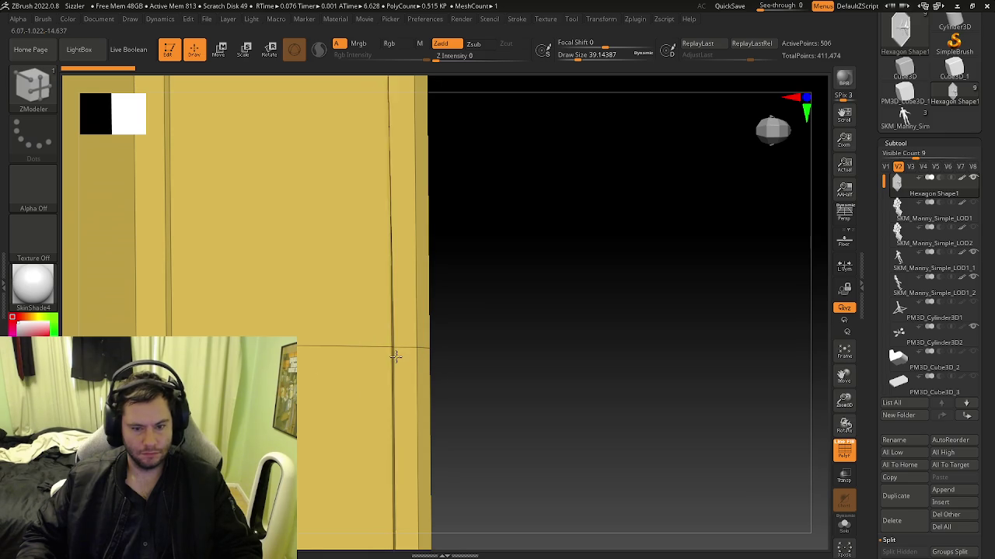
mouse_move(396, 356)
shift+mouse_down()
mouse_move(457, 376)
mouse_move(444, 358)
shift+mouse_up()
click(439, 402)
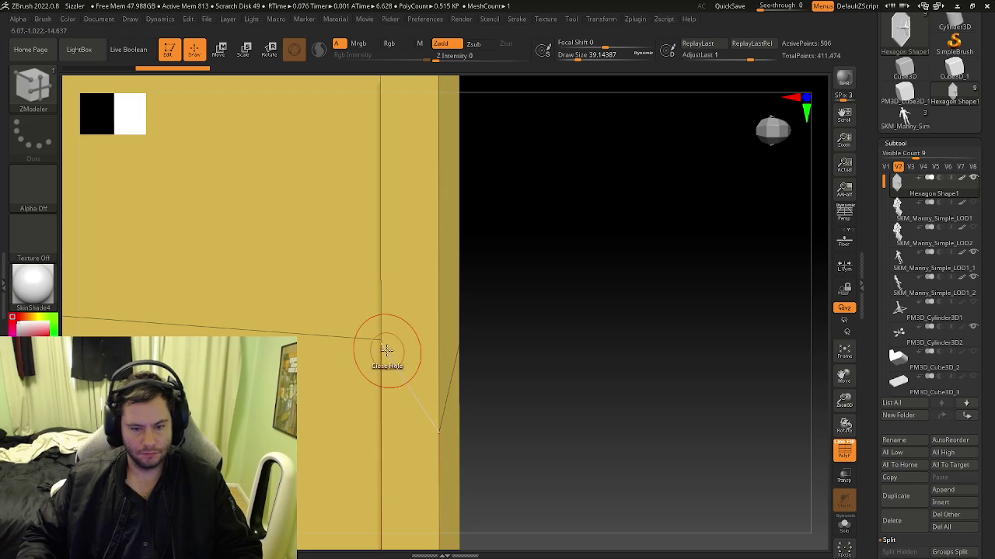
mouse_move(380, 344)
right_down()
mouse_move(313, 298)
mouse_move(366, 337)
right_up()
mouse_move(322, 366)
right_down()
mouse_move(386, 357)
mouse_move(405, 366)
mouse_move(322, 350)
mouse_move(387, 339)
mouse_move(466, 300)
right_up()
Frame the base and move the right-edge corner vertex up, left and down.
key(f)
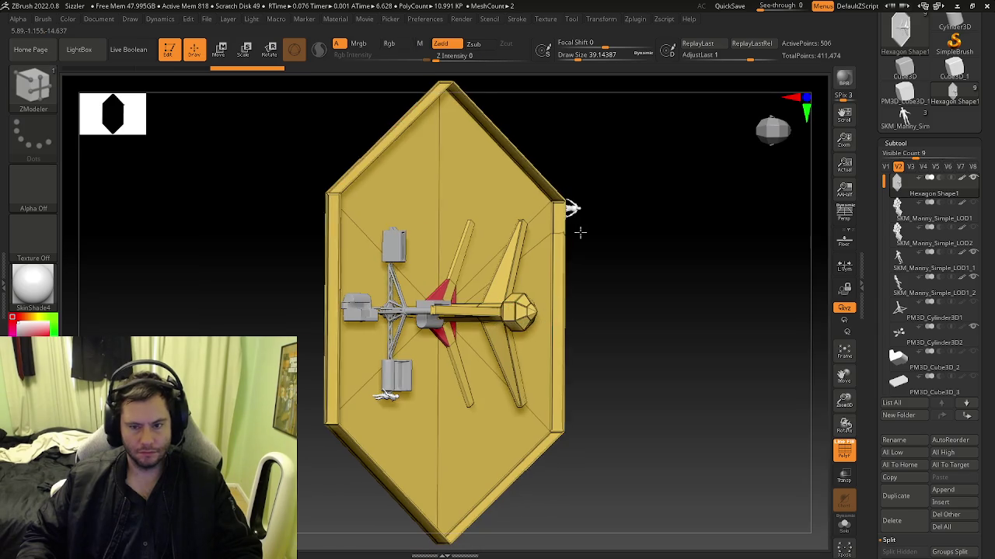
mouse_move(574, 241)
ctrl+right_down()
mouse_move(389, 284)
mouse_move(340, 254)
mouse_move(499, 295)
mouse_move(449, 338)
mouse_move(464, 333)
mouse_move(480, 355)
mouse_move(466, 387)
ctrl+right_up()
drag(466, 386, 452, 320)
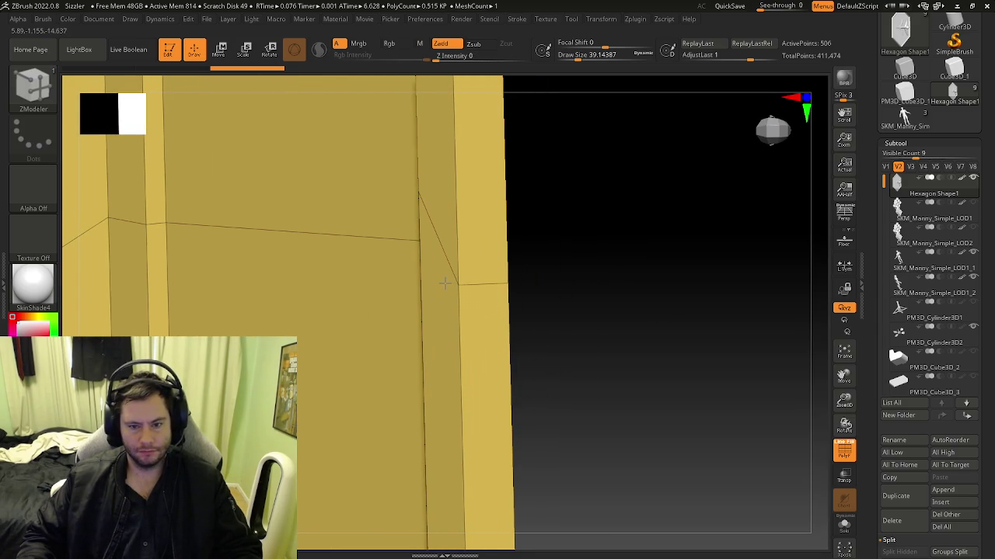
drag(458, 285, 439, 283)
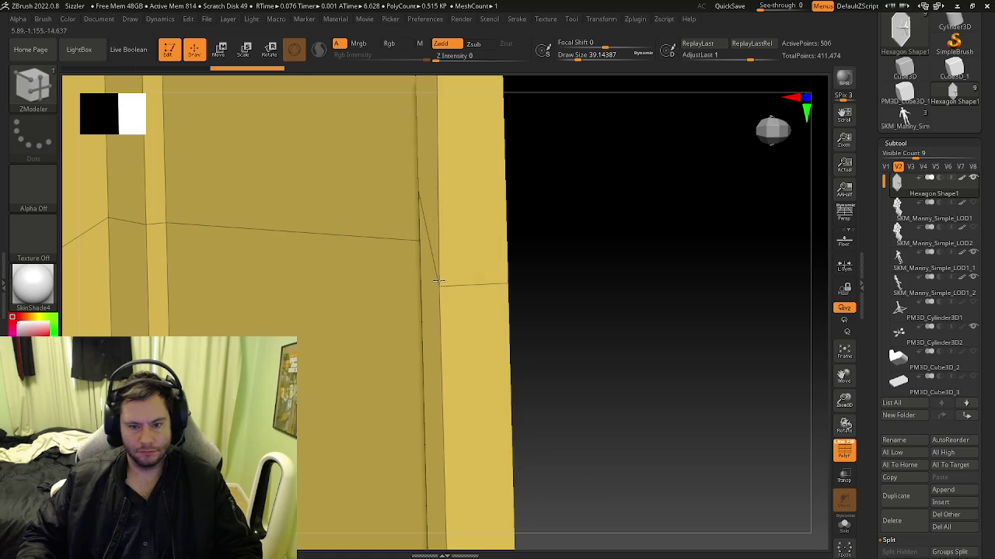
ctrl+right_drag(462, 284, 635, 308)
mouse_move(459, 286)
mouse_down()
mouse_move(460, 400)
mouse_move(458, 376)
mouse_up()
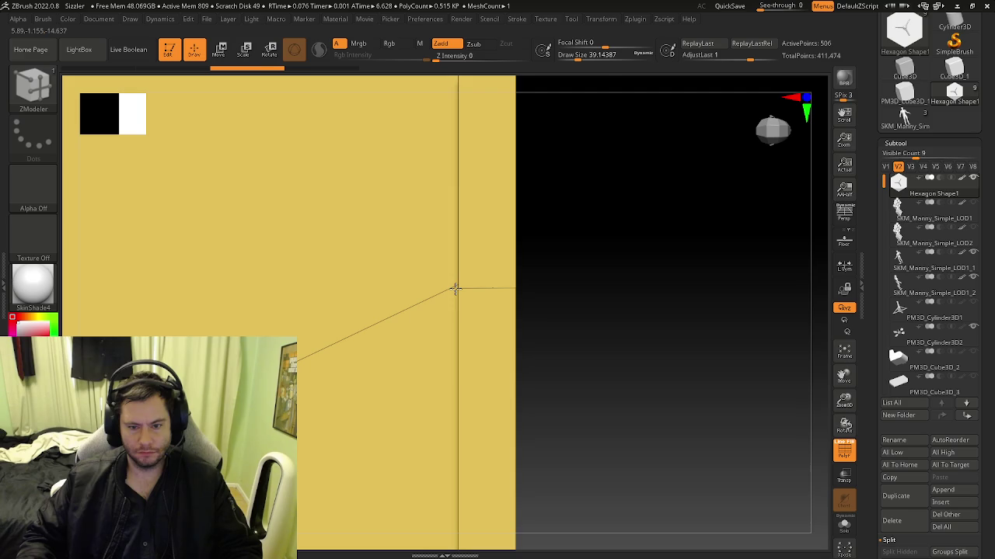
Slide the diagonal edge's bottom vertex upward, undoing a bad move, and shift right-edge points left.
ctrl+right_drag(456, 289, 455, 478)
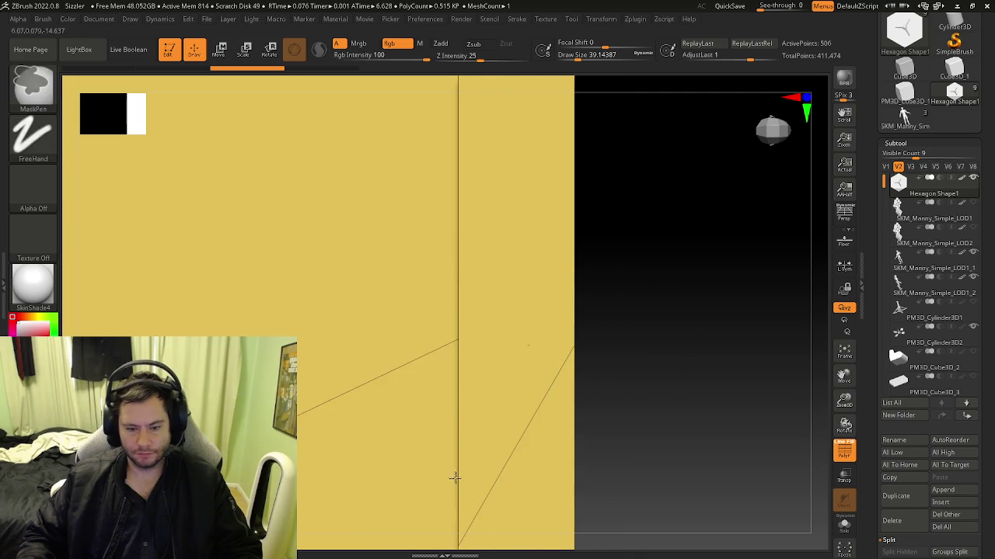
drag(455, 478, 446, 372)
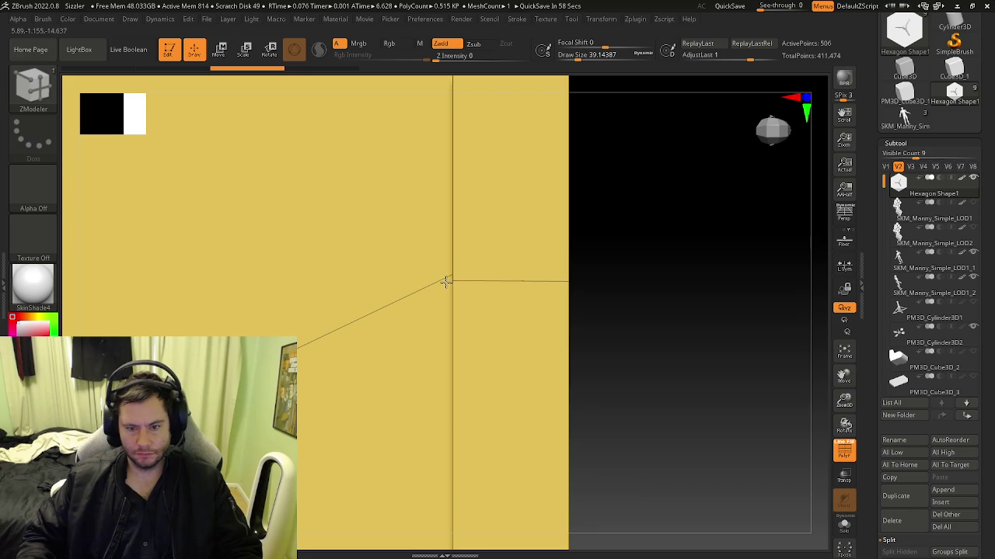
key(ctrl+z)
key(ctrl+z)
key(ctrl+z)
key(ctrl+z)
key(ctrl+z)
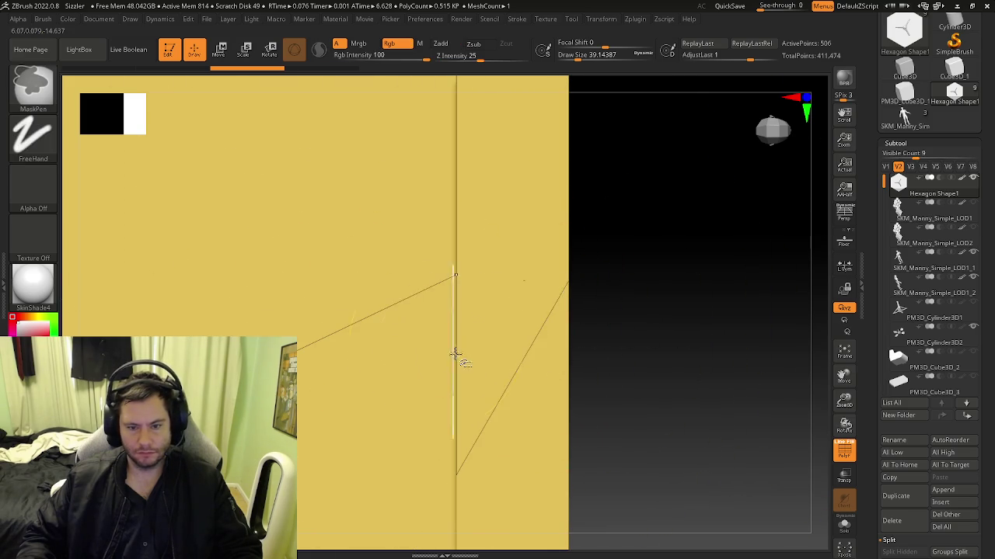
drag(456, 476, 455, 354)
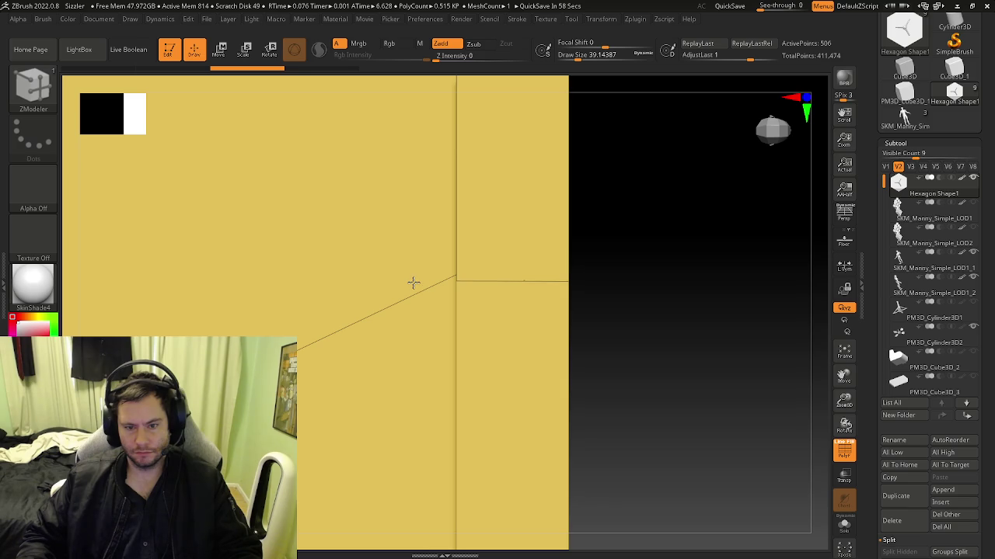
mouse_move(413, 280)
mouse_down()
mouse_move(373, 316)
mouse_move(372, 291)
mouse_up()
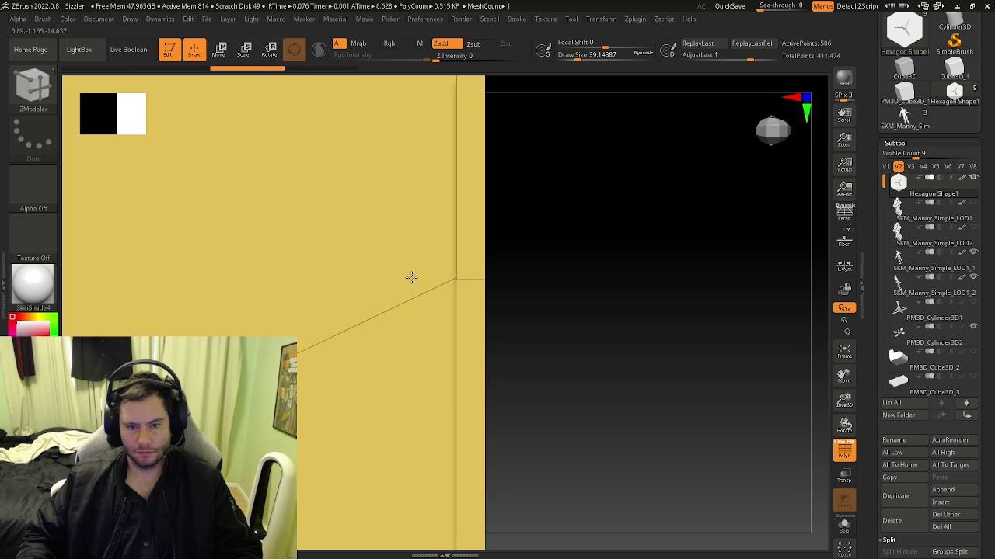
mouse_move(497, 309)
mouse_down()
mouse_move(542, 317)
mouse_move(519, 323)
mouse_move(700, 287)
mouse_move(521, 284)
mouse_move(561, 302)
mouse_move(593, 295)
mouse_move(473, 287)
mouse_move(486, 300)
mouse_up()
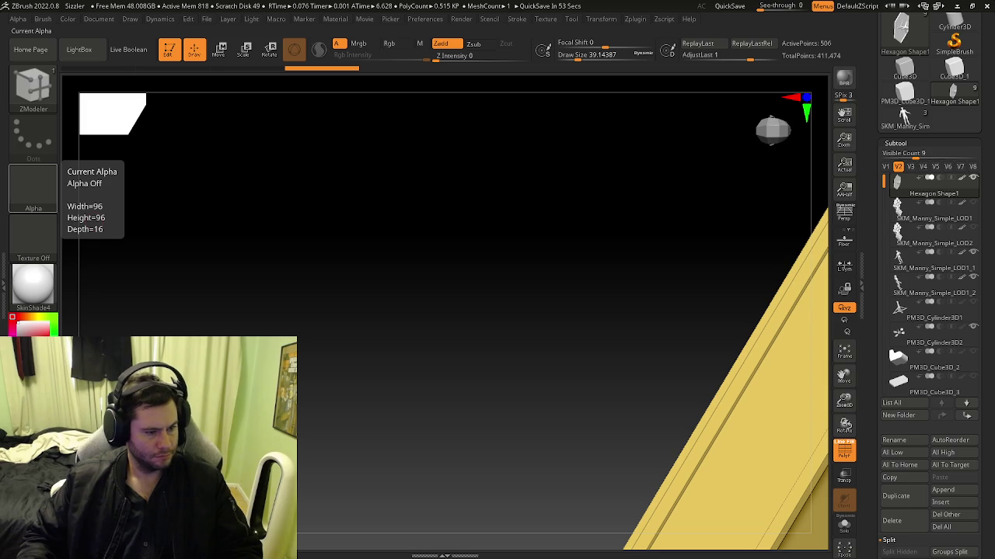
Slide the diagonal edge's top vertex down level, then mask all but the hexagon's right wedge.
mouse_move(576, 370)
mouse_down()
mouse_move(568, 326)
mouse_move(437, 311)
mouse_move(497, 284)
mouse_move(344, 300)
mouse_move(470, 282)
mouse_move(447, 241)
mouse_move(472, 160)
mouse_move(444, 305)
mouse_move(422, 328)
mouse_up()
key(f)
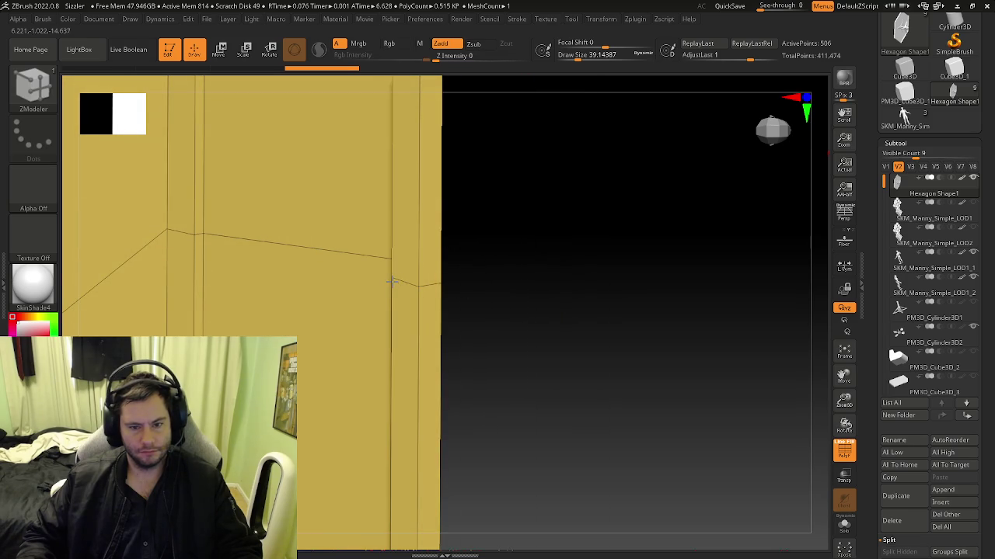
shift+drag(455, 311, 515, 306)
mouse_move(420, 297)
mouse_down()
mouse_move(533, 296)
mouse_move(550, 306)
mouse_move(411, 273)
mouse_move(453, 240)
mouse_up()
drag(420, 183, 404, 275)
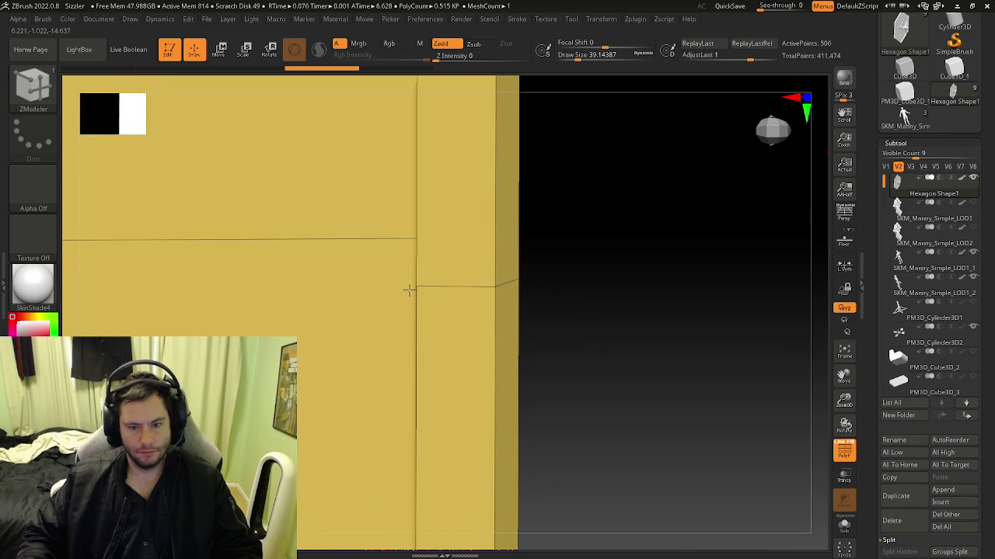
mouse_move(410, 290)
mouse_down()
mouse_move(478, 288)
mouse_move(417, 306)
mouse_move(517, 326)
mouse_move(559, 313)
mouse_move(540, 318)
mouse_up()
ctrl+drag(232, 189, 477, 438)
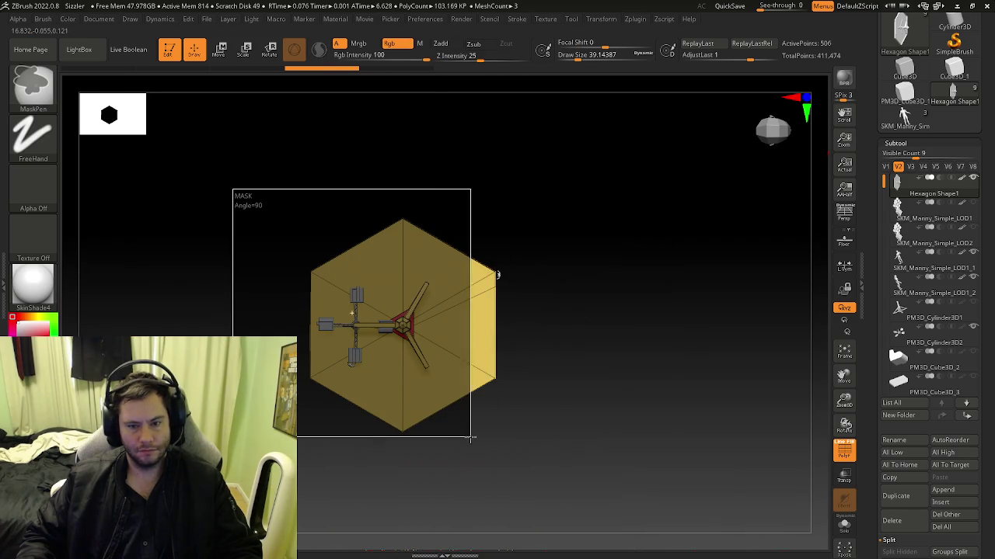
Invert the hexagon mask and hide the masked part, leaving only the yellow wall strip.
ctrl+click(492, 421)
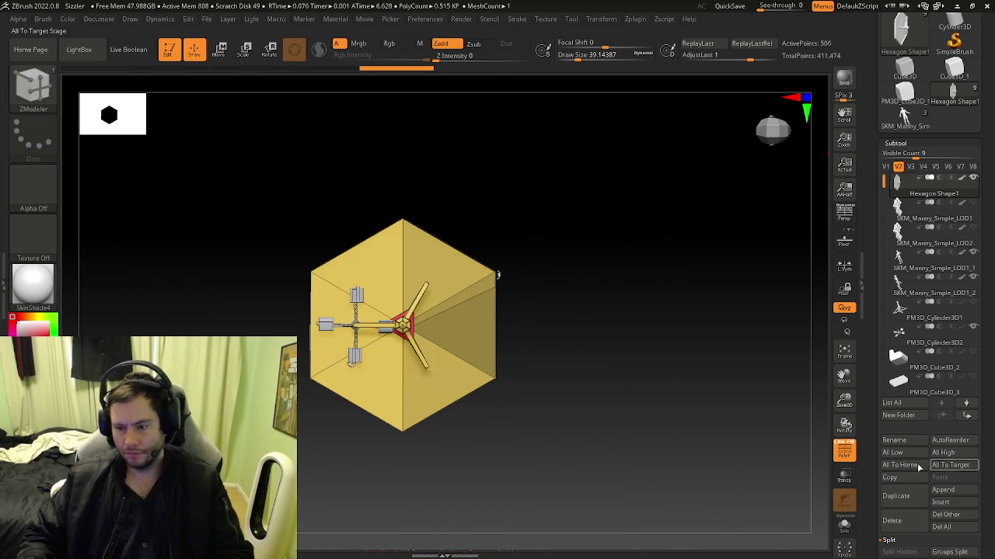
scroll(881, 364, down, 5)
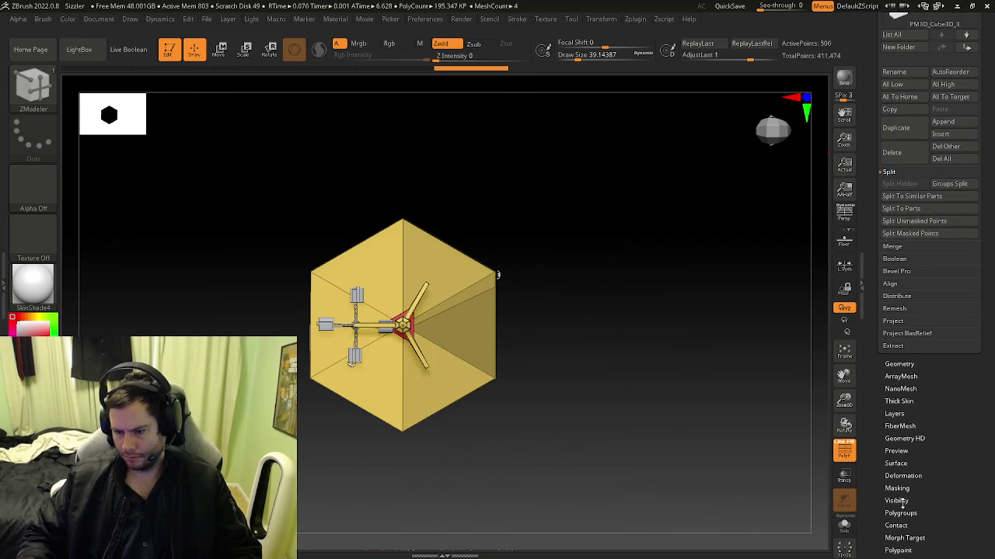
click(895, 502)
click(891, 178)
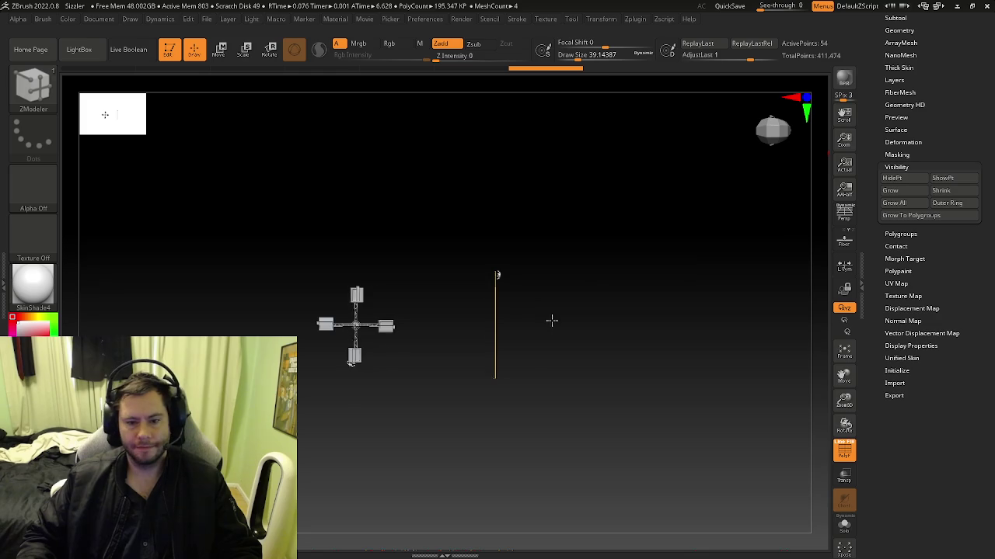
Switch to the ZModeler brush and zoom in close on the remaining wall strip.
key(b)
key(z)
key(m)
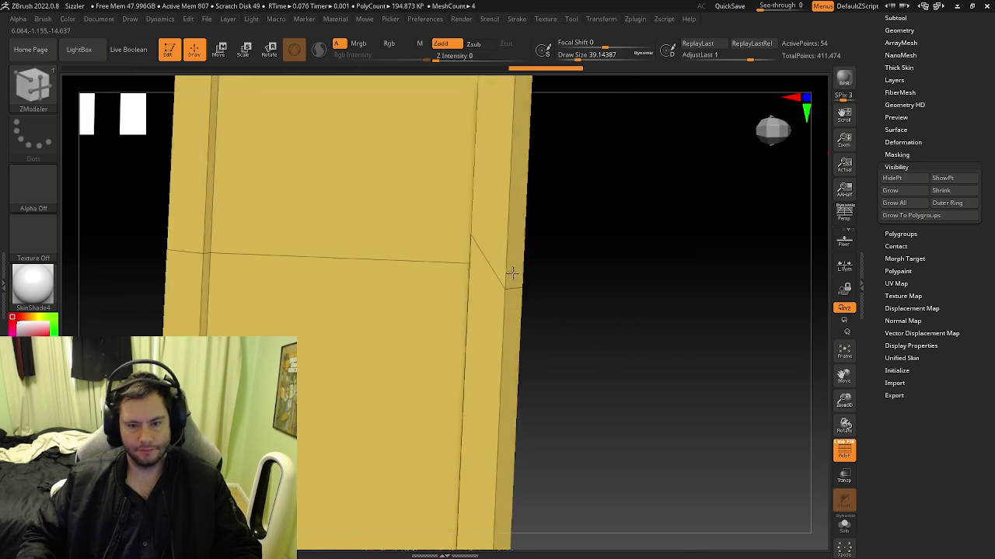
drag(608, 273, 457, 242)
scroll(457, 242, up, 3)
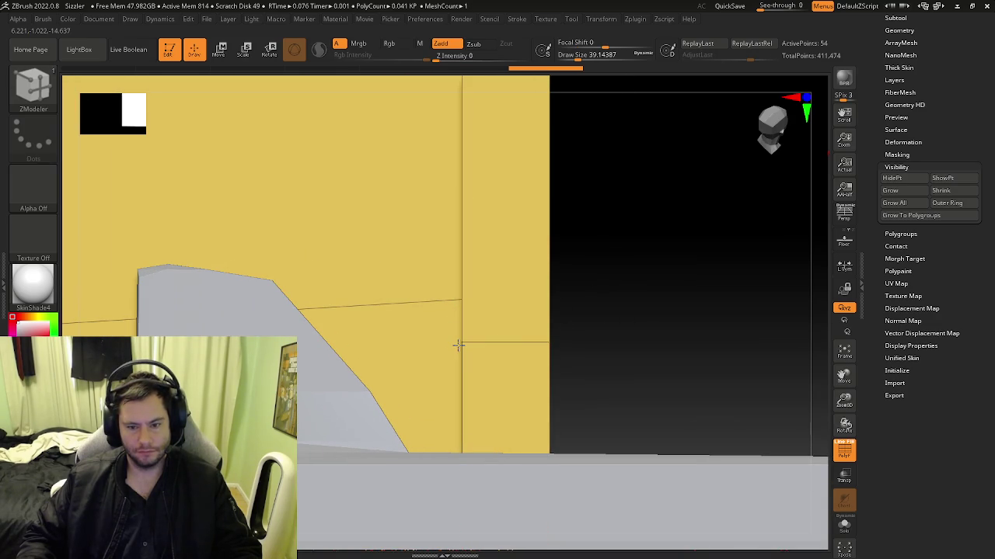
Orbit and zoom until the yellow panel's corner at the vertical column fills the view.
mouse_move(484, 344)
right_down()
mouse_move(357, 338)
mouse_move(496, 342)
mouse_move(492, 381)
right_up()
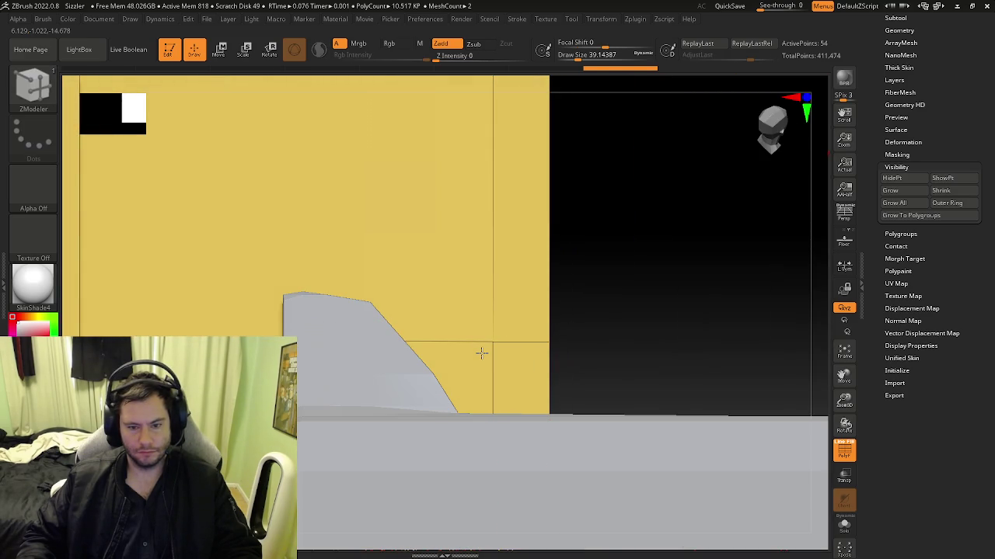
mouse_move(482, 354)
alt+right_down()
mouse_move(374, 336)
mouse_move(374, 366)
alt+right_up()
shift+drag(661, 311, 622, 326)
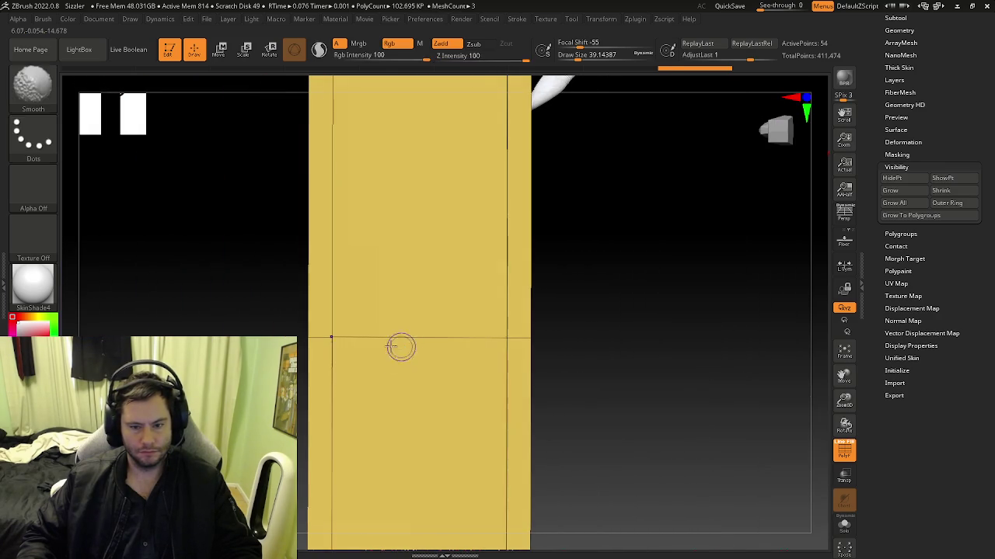
drag(405, 348, 563, 142)
mouse_move(631, 233)
mouse_down()
mouse_move(586, 291)
mouse_move(755, 295)
mouse_move(588, 285)
mouse_move(793, 322)
mouse_move(644, 303)
mouse_move(679, 317)
mouse_up()
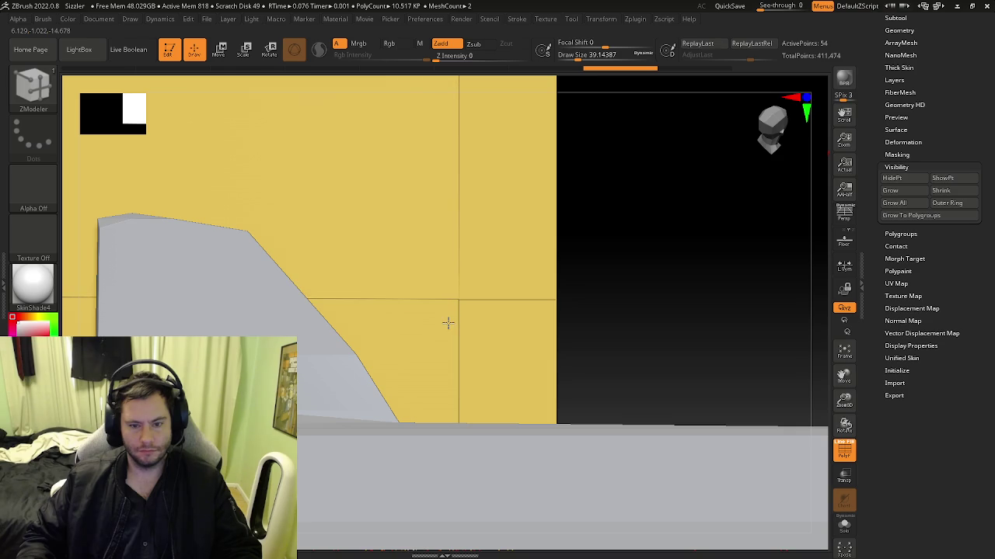
mouse_move(492, 312)
mouse_down()
mouse_move(573, 300)
mouse_move(555, 304)
mouse_up()
mouse_move(471, 282)
mouse_down()
mouse_move(438, 236)
mouse_move(412, 289)
mouse_move(450, 310)
mouse_up()
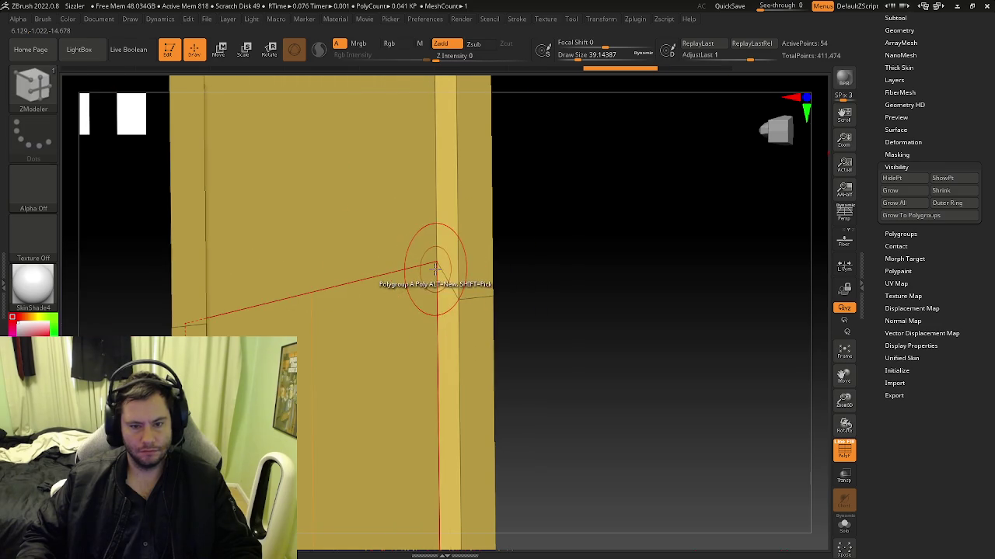
Slide the stray corner vertex and edge so they meet the column edge.
mouse_move(437, 263)
mouse_down()
mouse_move(433, 302)
mouse_move(405, 341)
mouse_up()
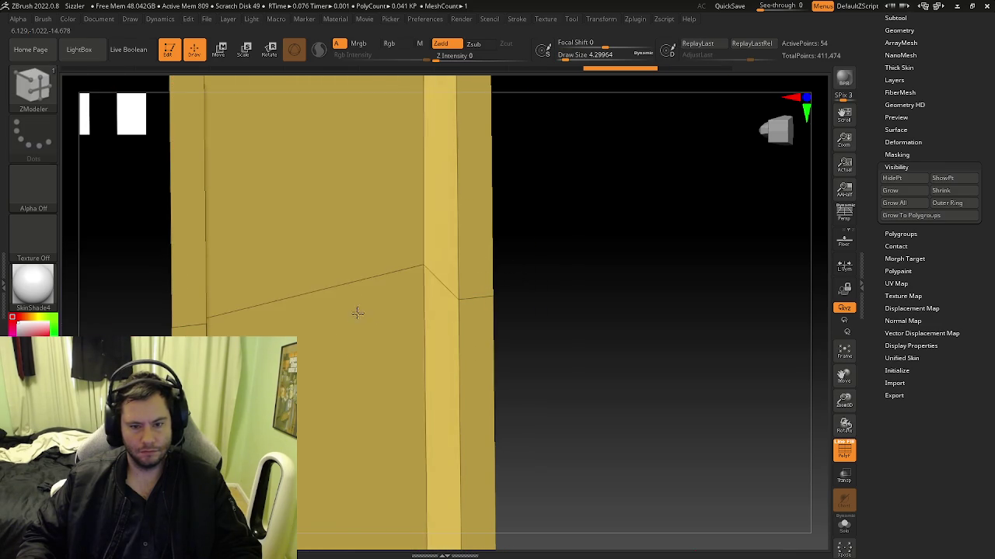
drag(382, 353, 416, 293)
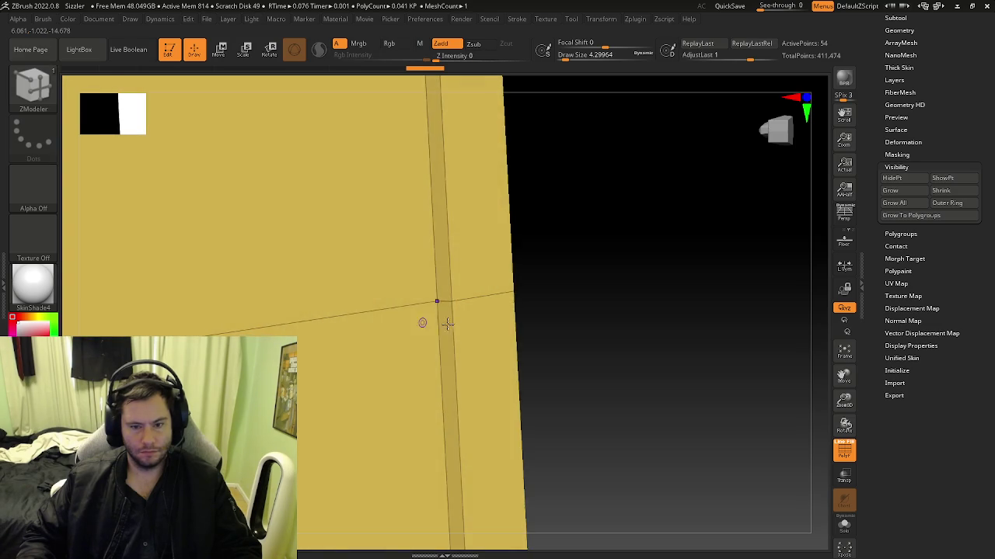
shift+right_drag(406, 327, 629, 319)
ctrl+right_drag(470, 311, 455, 331)
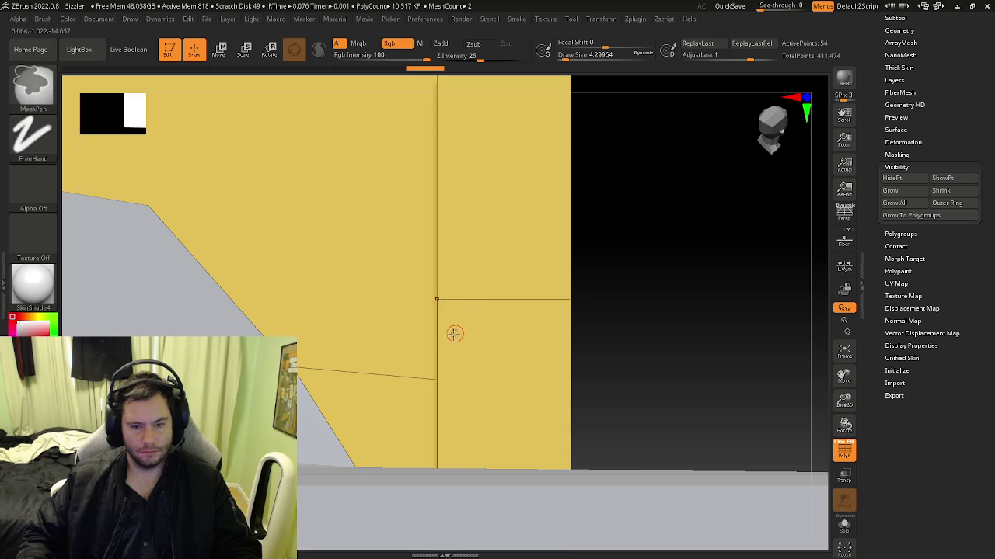
Raise the lower diagonal edge and left edge level with the right side, then check from the front.
drag(421, 320, 408, 203)
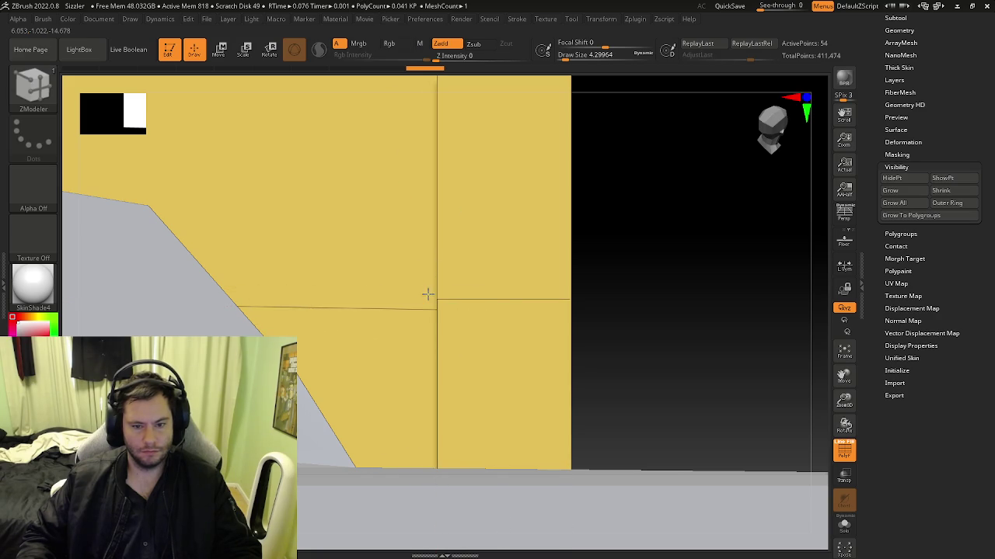
key(ctrl)
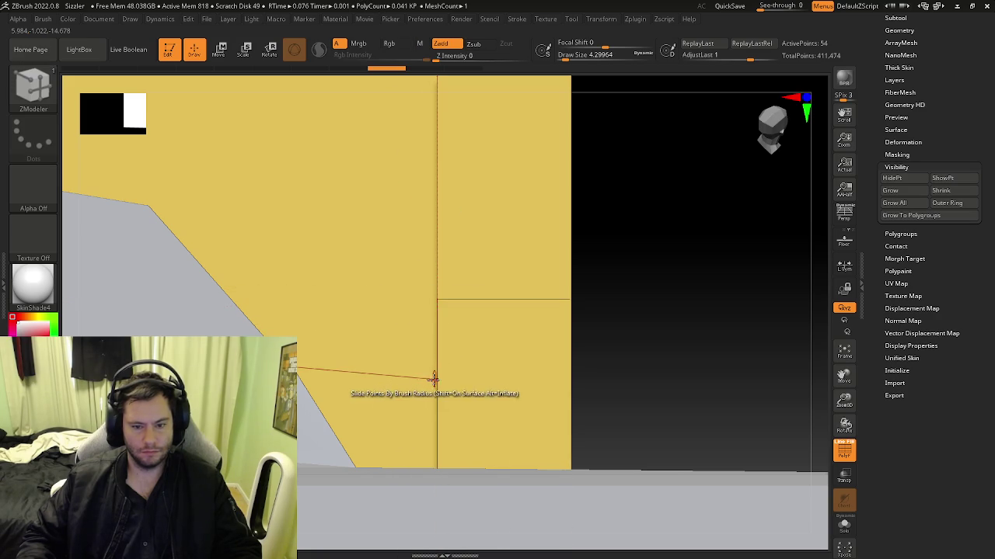
drag(416, 212, 413, 139)
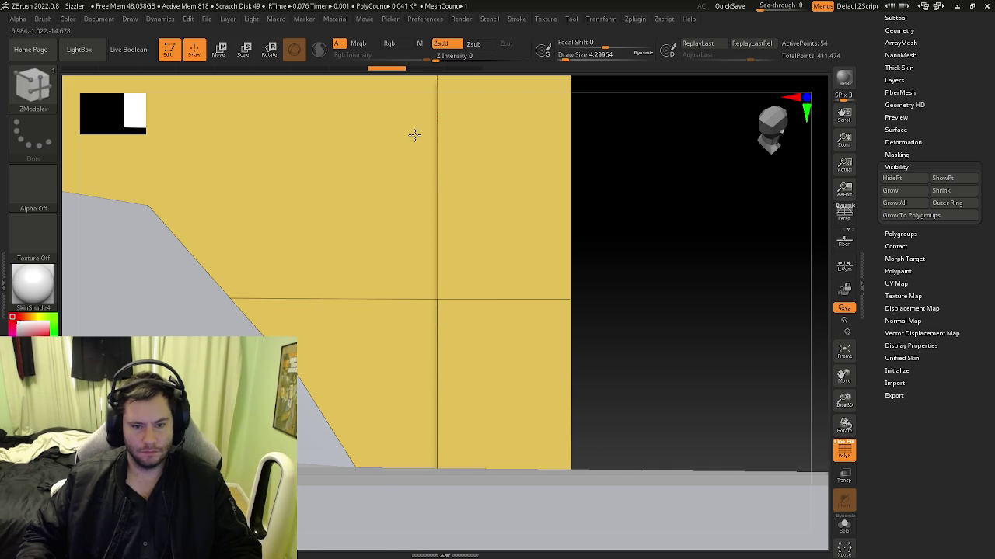
mouse_move(395, 286)
mouse_down()
mouse_move(404, 280)
mouse_move(392, 276)
mouse_move(359, 303)
mouse_move(388, 337)
mouse_move(415, 342)
mouse_up()
mouse_move(551, 288)
mouse_down()
mouse_move(508, 362)
mouse_move(544, 293)
mouse_move(518, 308)
mouse_move(577, 266)
mouse_move(656, 301)
mouse_move(537, 278)
mouse_move(491, 333)
mouse_move(629, 300)
mouse_move(559, 315)
mouse_move(640, 191)
mouse_move(655, 233)
mouse_move(533, 215)
mouse_move(610, 279)
mouse_move(580, 313)
mouse_move(589, 288)
mouse_move(558, 290)
mouse_move(535, 351)
mouse_move(562, 237)
mouse_move(528, 228)
mouse_move(545, 213)
mouse_move(551, 256)
mouse_move(626, 256)
mouse_move(582, 266)
mouse_move(568, 163)
mouse_move(536, 124)
mouse_move(548, 290)
mouse_move(591, 262)
mouse_move(533, 251)
mouse_move(523, 266)
mouse_move(644, 328)
mouse_move(493, 259)
mouse_move(696, 311)
mouse_up()
key(ctrl)
Turn Solo off, unhide the slab with ShowPt, and orbit to face the figure.
click(843, 526)
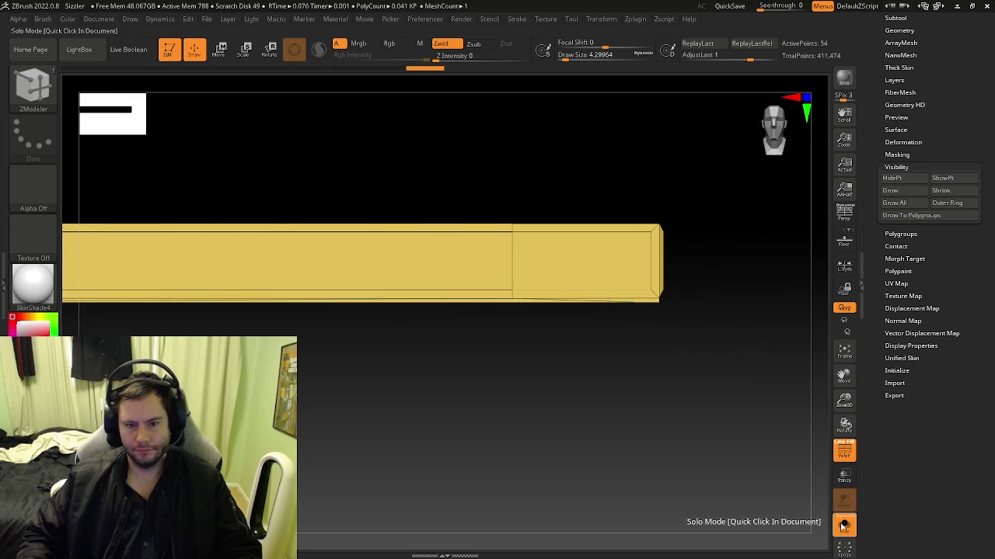
click(843, 526)
mouse_move(540, 339)
mouse_down()
mouse_move(537, 350)
mouse_move(557, 320)
mouse_up()
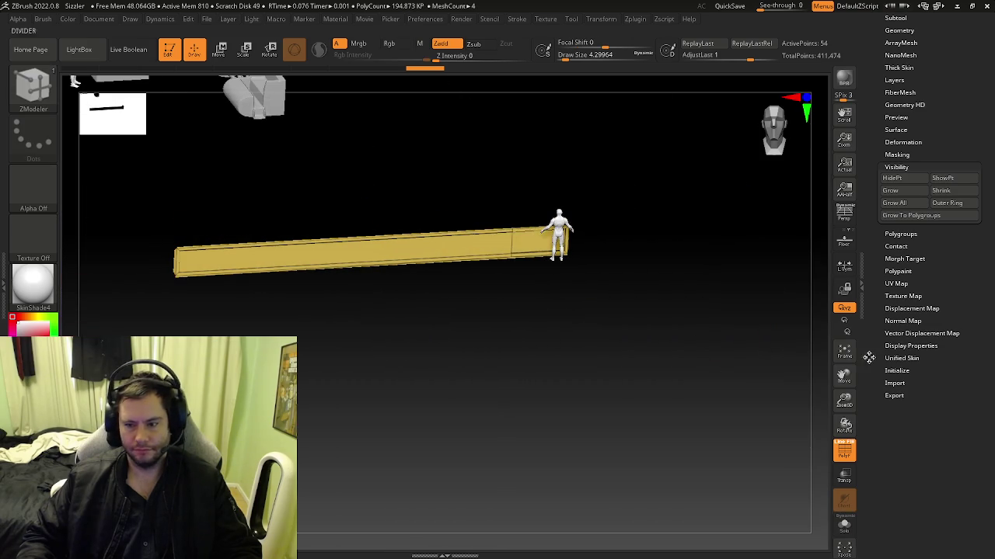
click(954, 181)
mouse_move(657, 233)
mouse_down()
mouse_move(591, 257)
mouse_move(583, 350)
mouse_move(558, 273)
mouse_move(552, 189)
mouse_move(596, 321)
mouse_move(472, 302)
mouse_up()
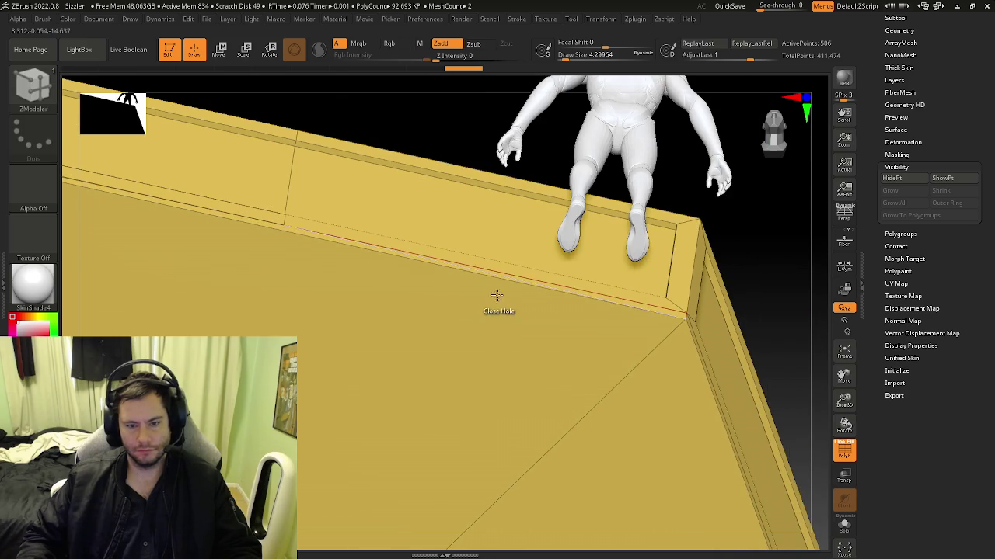
mouse_move(381, 265)
mouse_down()
mouse_move(342, 244)
mouse_move(342, 327)
mouse_move(403, 291)
mouse_move(375, 273)
mouse_move(457, 322)
mouse_move(430, 270)
mouse_up()
Give the wall panel beside the figure its own polygroup with the ZModeler PolyGroup action.
ctrl+right_drag(429, 270, 443, 223)
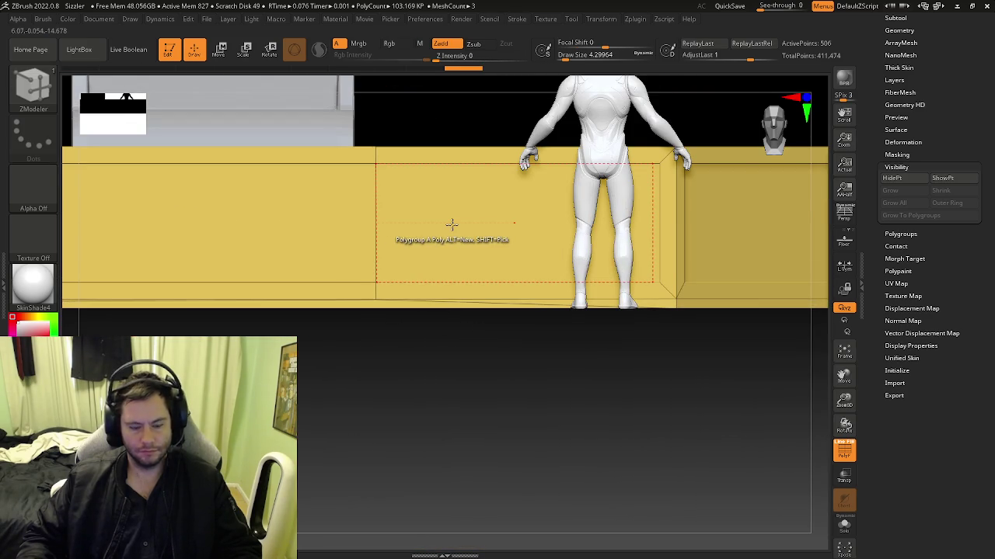
key(space)
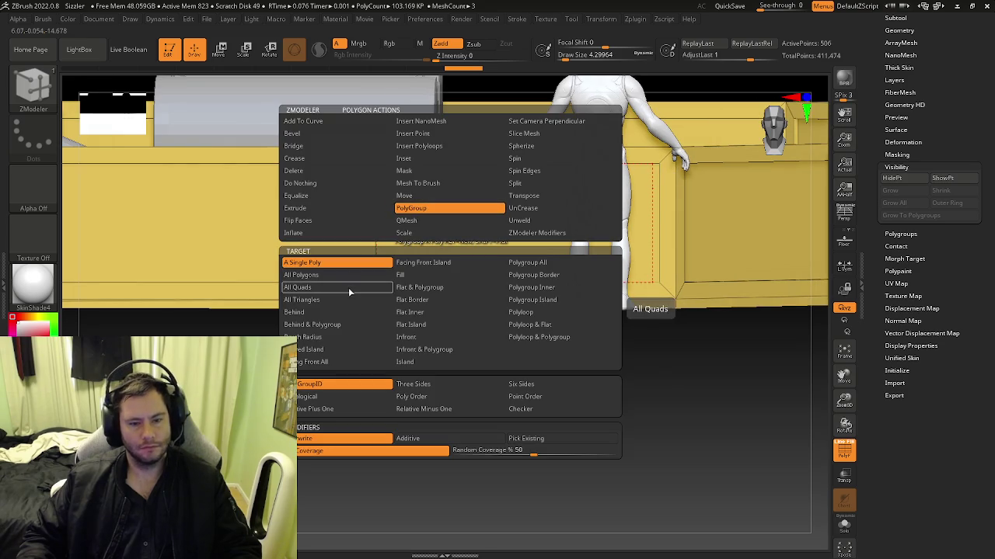
mouse_move(425, 179)
right_down()
mouse_move(448, 122)
mouse_move(455, 317)
right_up()
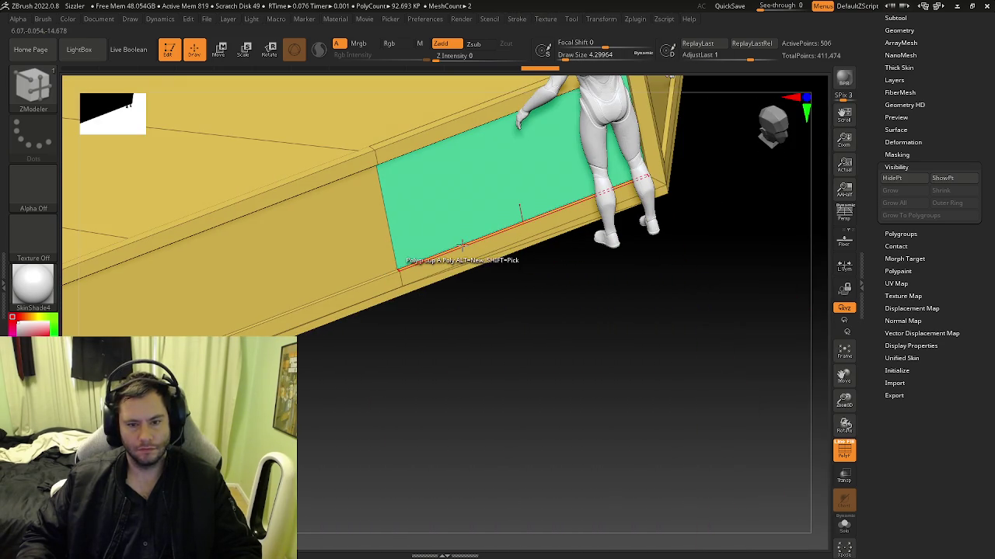
mouse_move(503, 239)
right_down()
mouse_move(502, 295)
mouse_move(435, 211)
mouse_move(448, 81)
mouse_move(378, 293)
mouse_move(511, 226)
mouse_move(556, 177)
mouse_move(497, 218)
mouse_move(520, 213)
mouse_move(529, 290)
mouse_move(521, 191)
mouse_move(495, 218)
mouse_move(466, 221)
mouse_move(504, 204)
mouse_move(479, 178)
mouse_move(508, 245)
mouse_move(504, 189)
right_up()
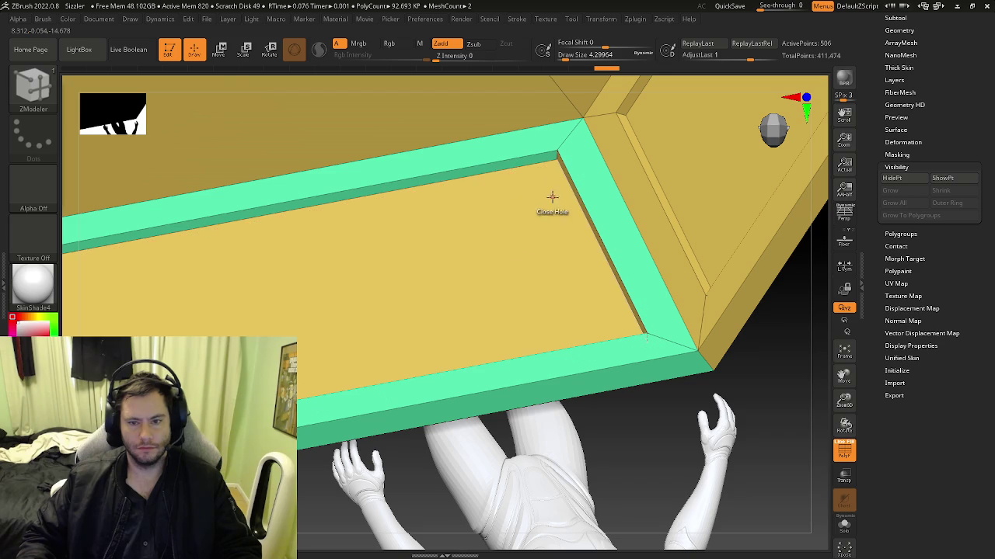
mouse_move(498, 229)
right_down()
mouse_move(453, 255)
mouse_move(466, 129)
mouse_move(453, 226)
mouse_move(433, 230)
right_up()
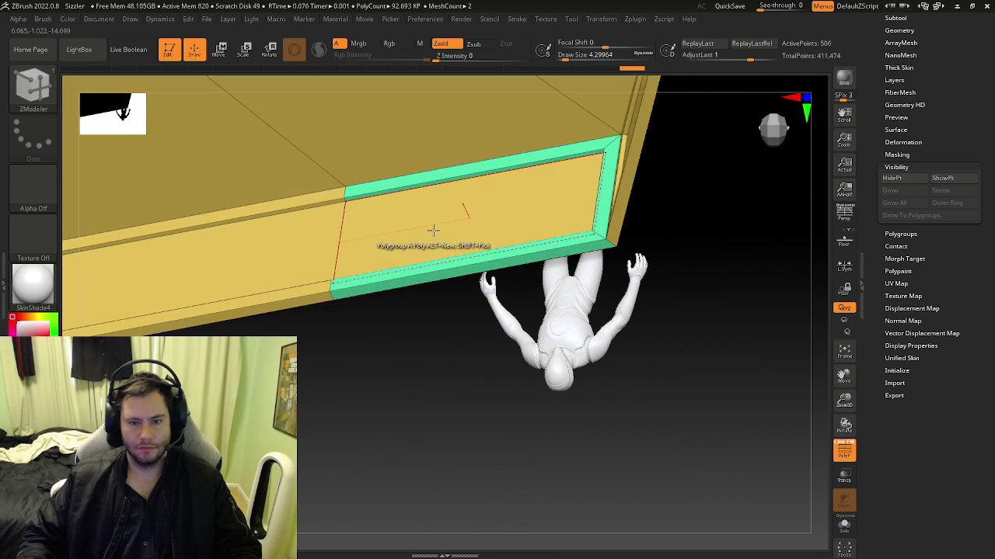
mouse_move(555, 210)
right_down()
mouse_move(591, 196)
mouse_move(567, 197)
mouse_move(560, 284)
mouse_move(579, 240)
mouse_move(559, 225)
mouse_move(610, 229)
right_up()
mouse_move(565, 184)
shift+right_down()
mouse_move(526, 239)
mouse_move(379, 140)
shift+right_up()
Mask and hide the hexagon base, show everything again, then Groups Split into three subtools.
ctrl+drag(267, 111, 632, 366)
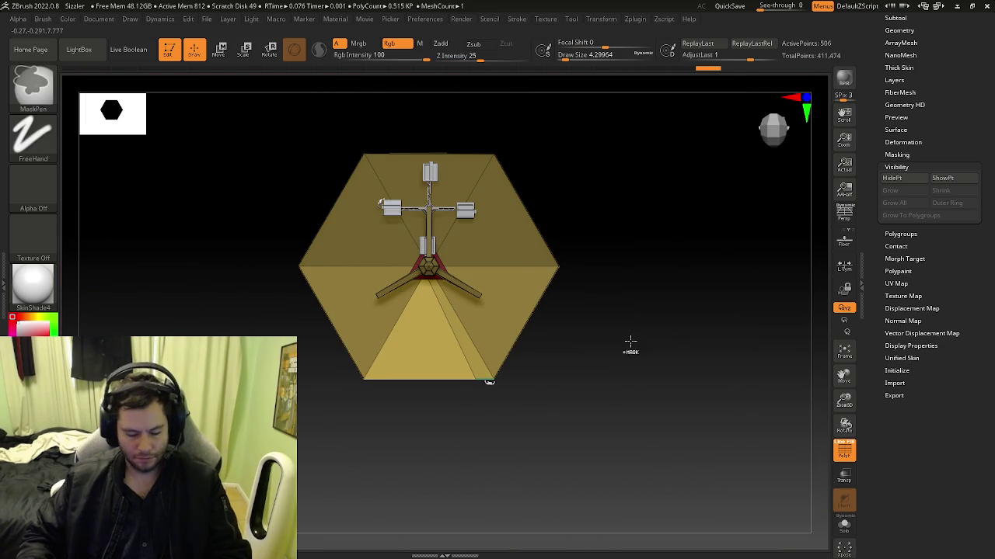
click(892, 178)
mouse_move(544, 377)
right_down()
mouse_move(455, 255)
mouse_move(715, 262)
mouse_move(569, 370)
right_up()
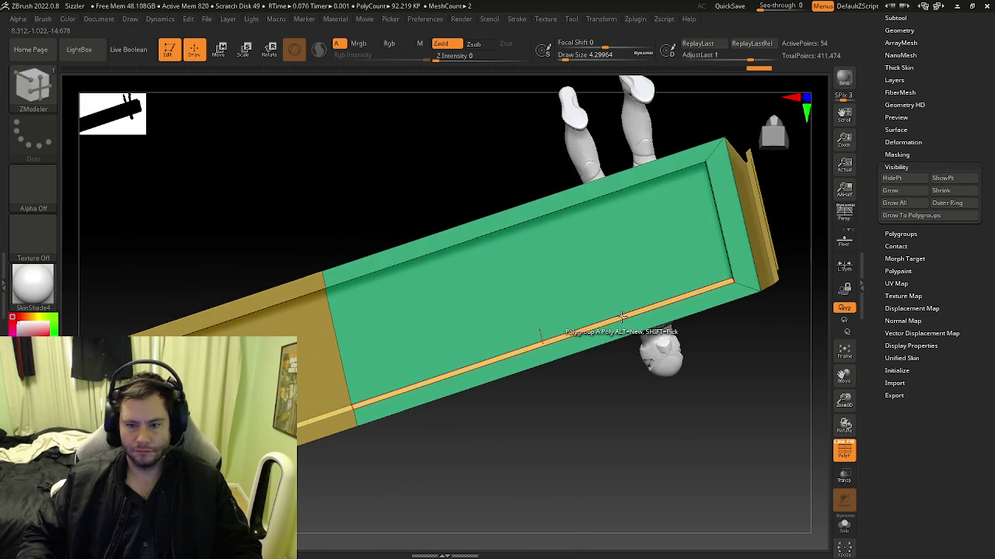
mouse_move(646, 301)
right_down()
mouse_move(725, 139)
mouse_move(741, 194)
mouse_move(735, 257)
mouse_move(746, 265)
right_up()
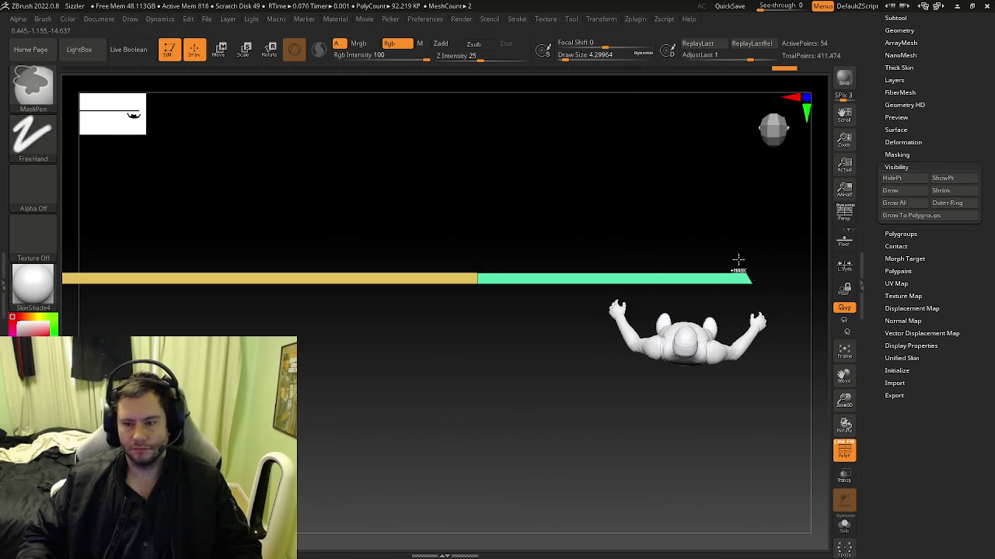
click(942, 179)
click(950, 427)
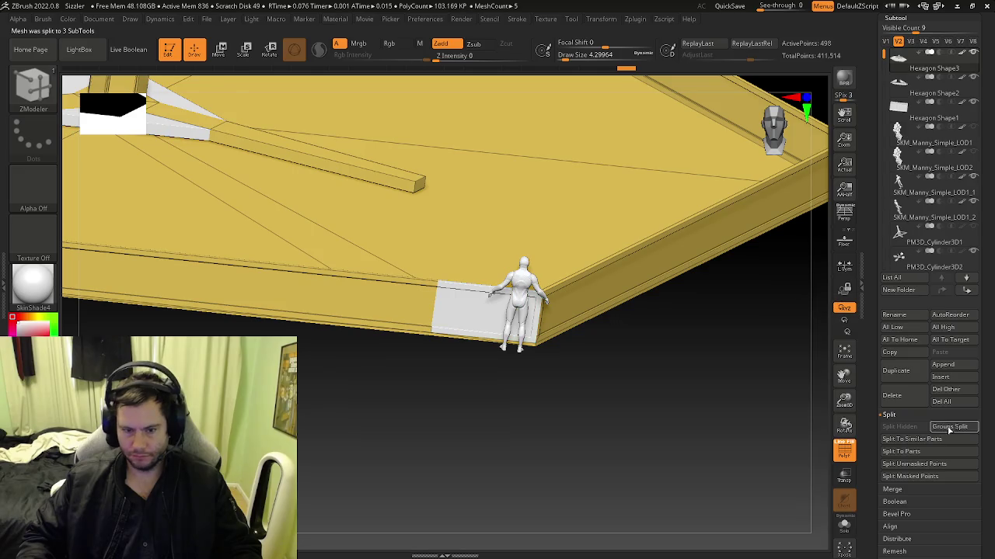
Select the split-off panel subtool in Move mode and set the Transpose pivot at its edge.
click(909, 112)
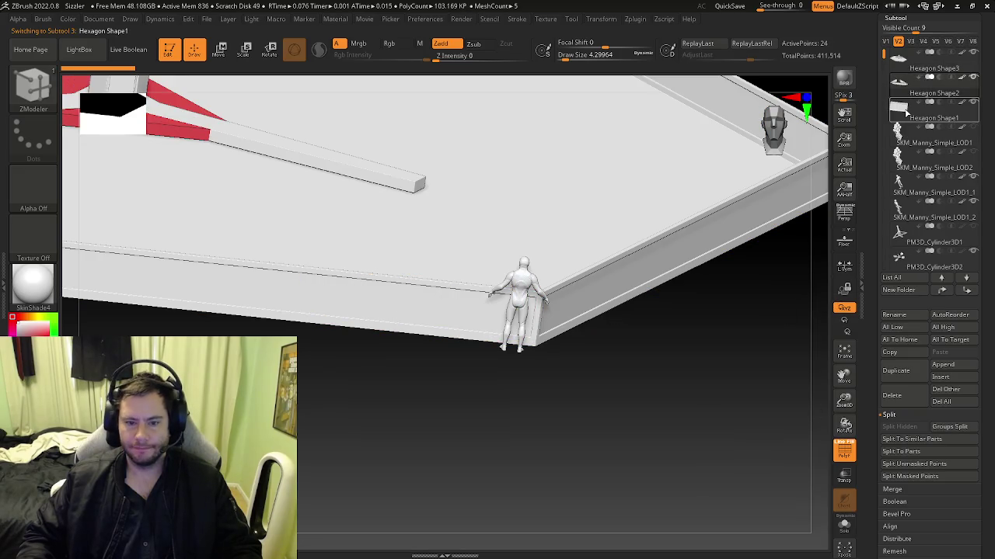
key(w)
mouse_move(603, 356)
right_down()
mouse_move(560, 319)
mouse_move(272, 255)
right_up()
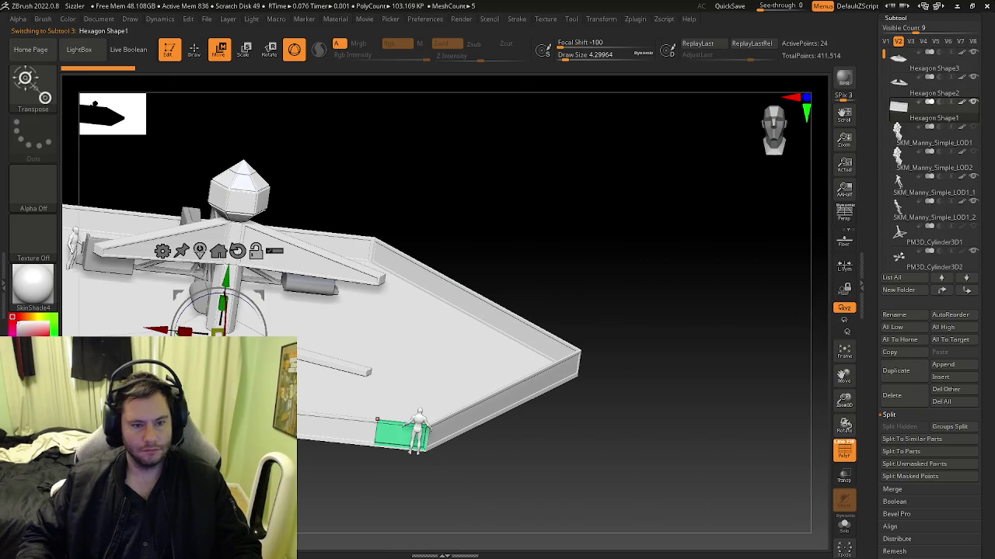
shift+right_drag(377, 420, 515, 407)
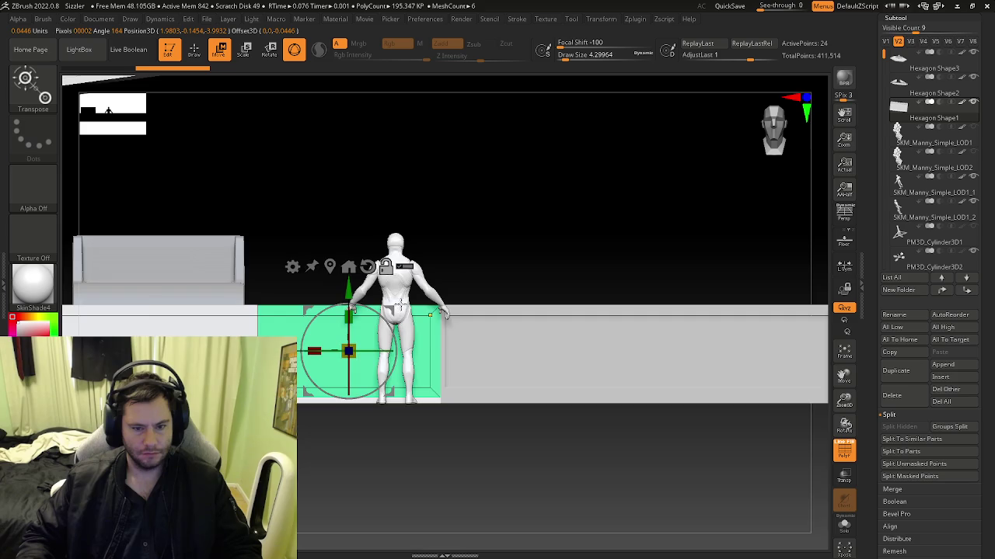
alt+right_drag(399, 305, 354, 373)
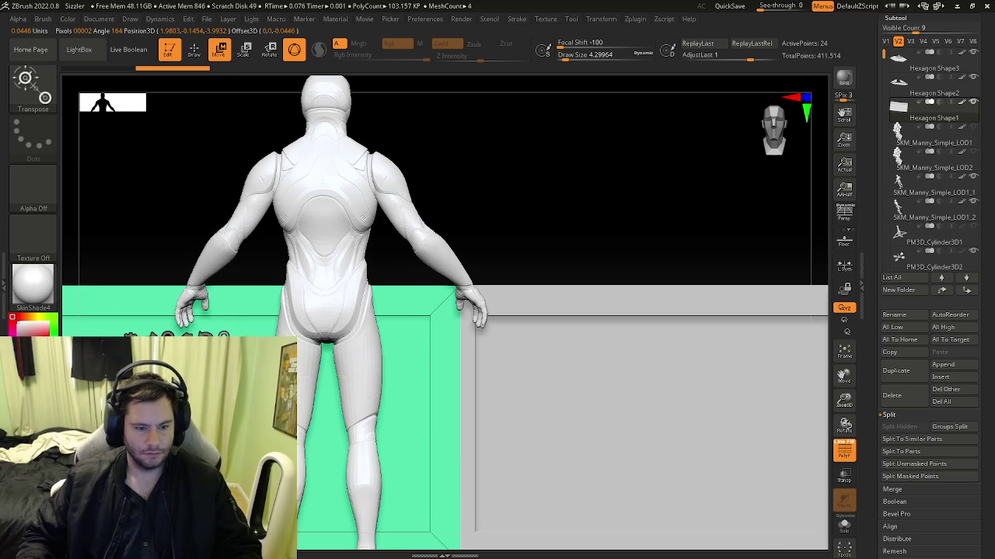
drag(299, 410, 402, 408)
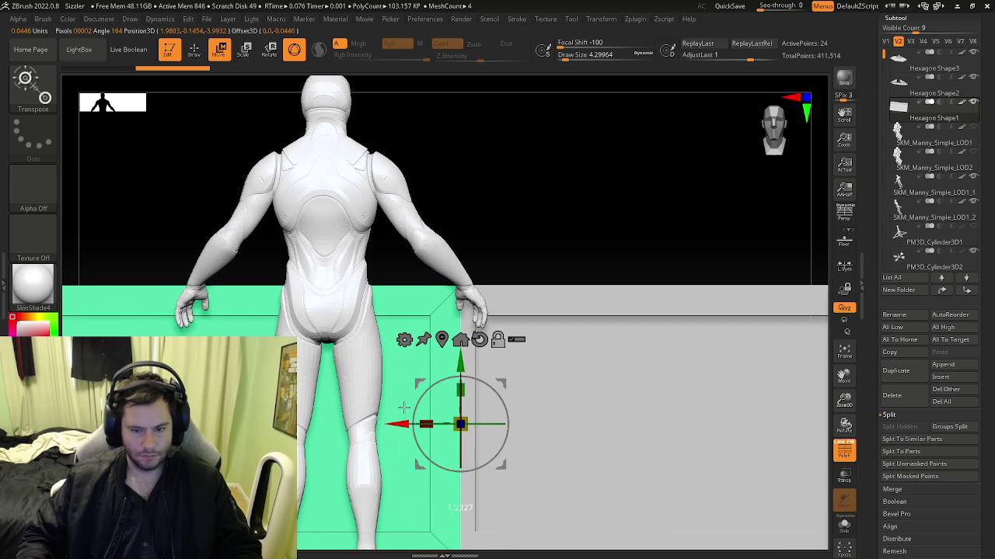
alt+right_drag(417, 316, 543, 457)
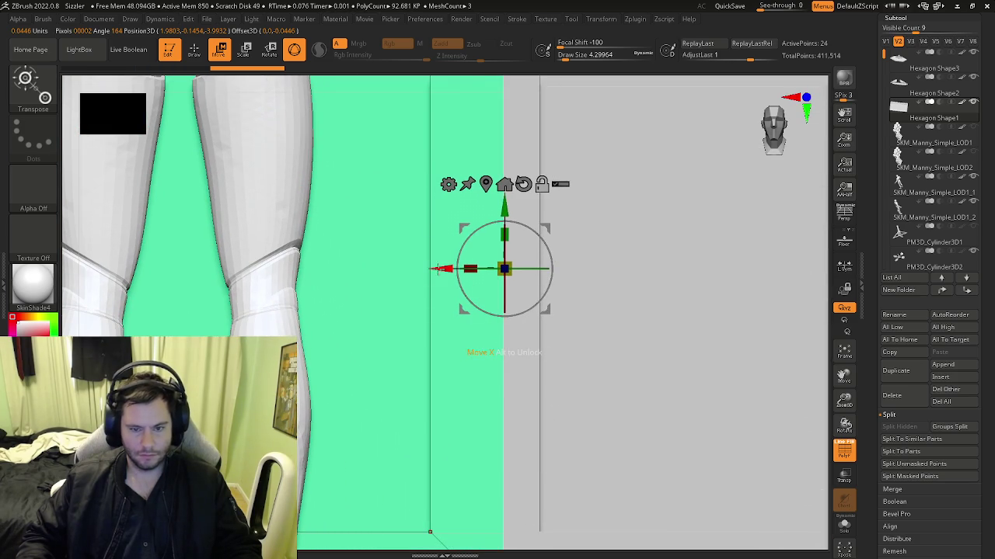
mouse_move(466, 318)
right_down()
mouse_move(515, 400)
mouse_move(606, 397)
mouse_move(605, 436)
right_up()
mouse_move(697, 426)
right_down()
mouse_move(657, 400)
mouse_move(673, 449)
mouse_move(657, 384)
mouse_move(637, 378)
right_up()
mouse_move(561, 371)
mouse_down()
mouse_move(561, 404)
mouse_move(717, 429)
mouse_up()
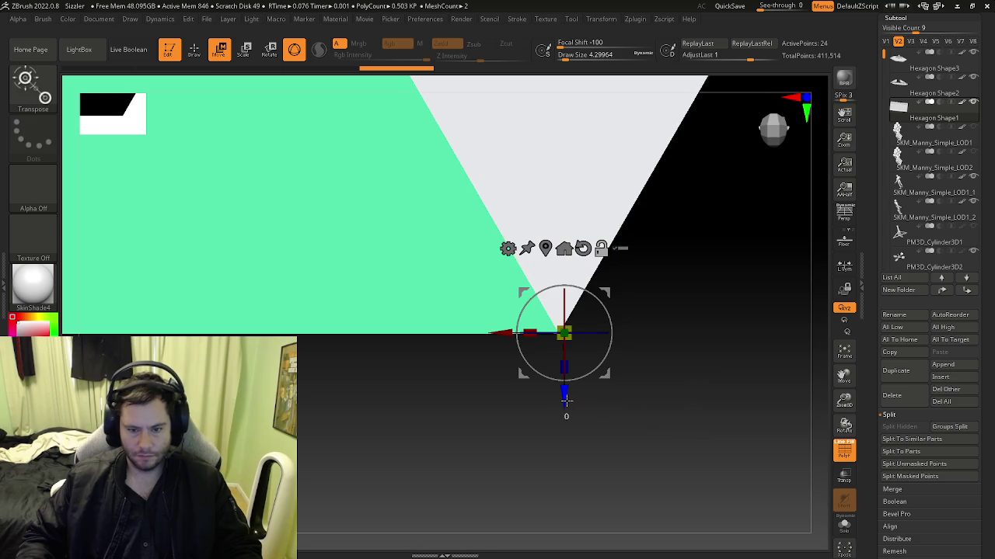
Slide the green panel to the base edge and rotate it upright beside the figure.
key(ctrl)
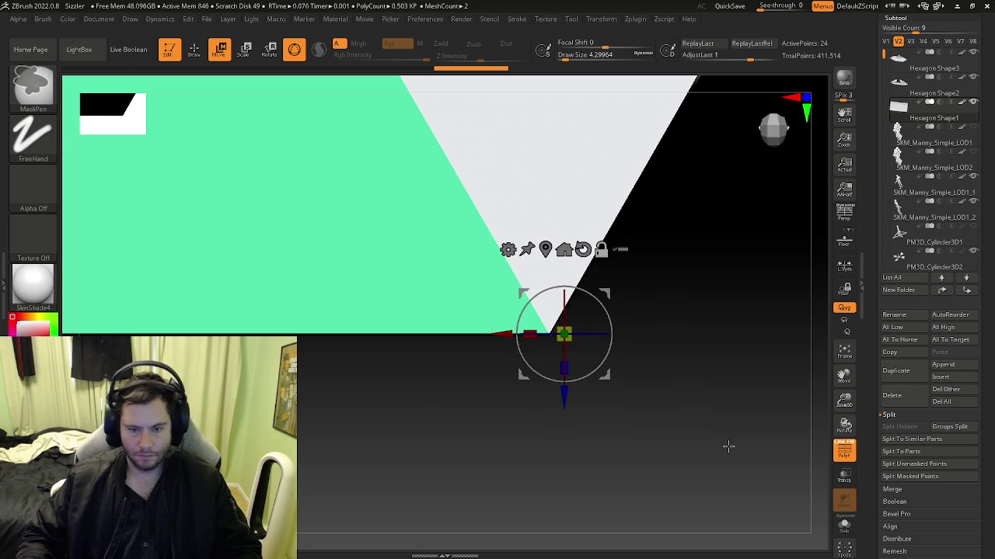
mouse_move(627, 418)
mouse_down()
mouse_move(614, 374)
mouse_move(526, 363)
mouse_up()
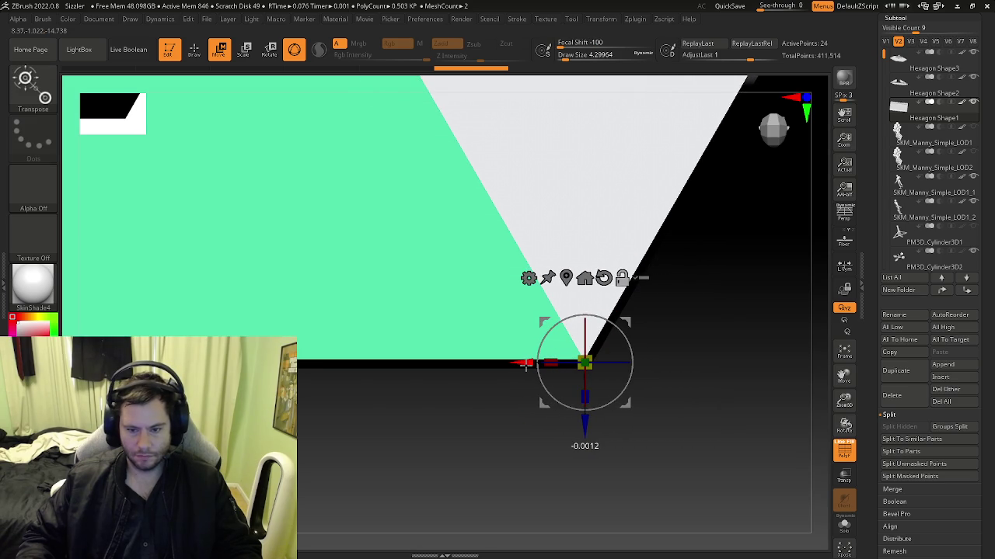
mouse_move(366, 424)
mouse_down()
mouse_move(559, 474)
mouse_move(679, 366)
mouse_move(680, 391)
mouse_up()
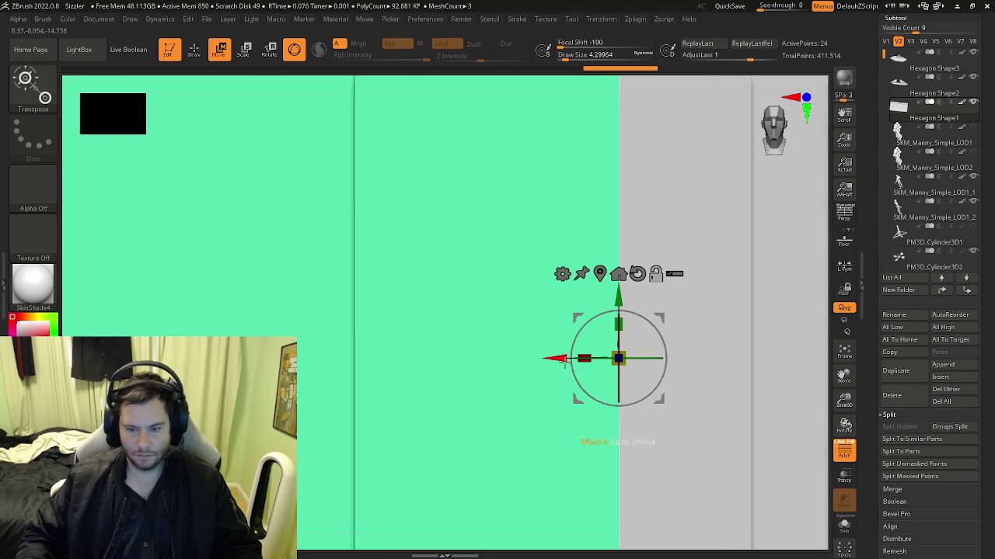
key(ctrl+z)
key(ctrl+shift+z)
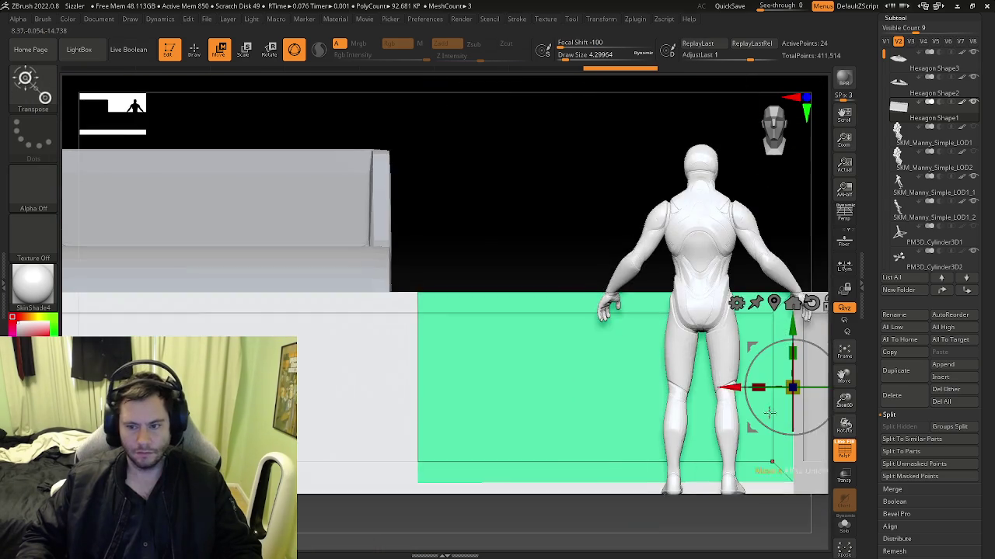
mouse_move(571, 360)
mouse_down()
mouse_move(649, 366)
mouse_move(655, 443)
mouse_move(640, 452)
mouse_up()
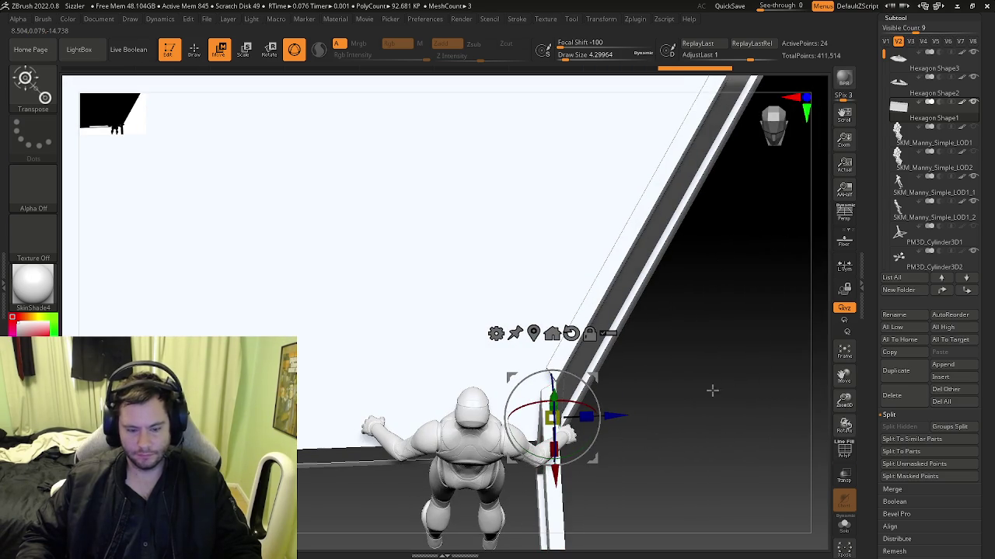
drag(716, 387, 699, 402)
Switch to the ZModeler brush and turn on PolyF to show the polygon frame.
key(b)
key(z)
key(m)
mouse_move(704, 444)
mouse_down()
mouse_move(669, 419)
mouse_move(655, 342)
mouse_move(593, 381)
mouse_move(664, 420)
mouse_move(598, 331)
mouse_up()
key(shift+f)
Close the green panel's open top end with the ZModeler Edge Close action.
key(b)
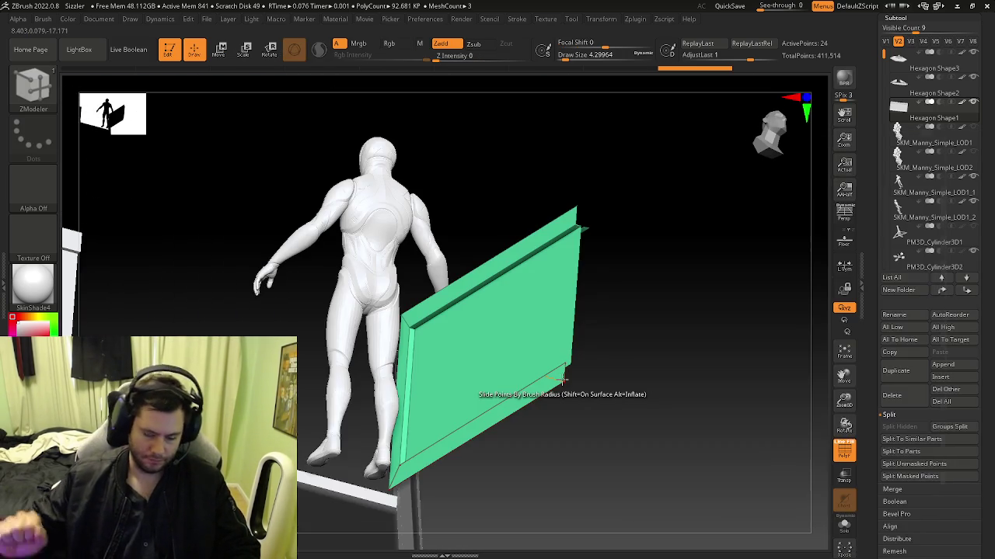
key(space)
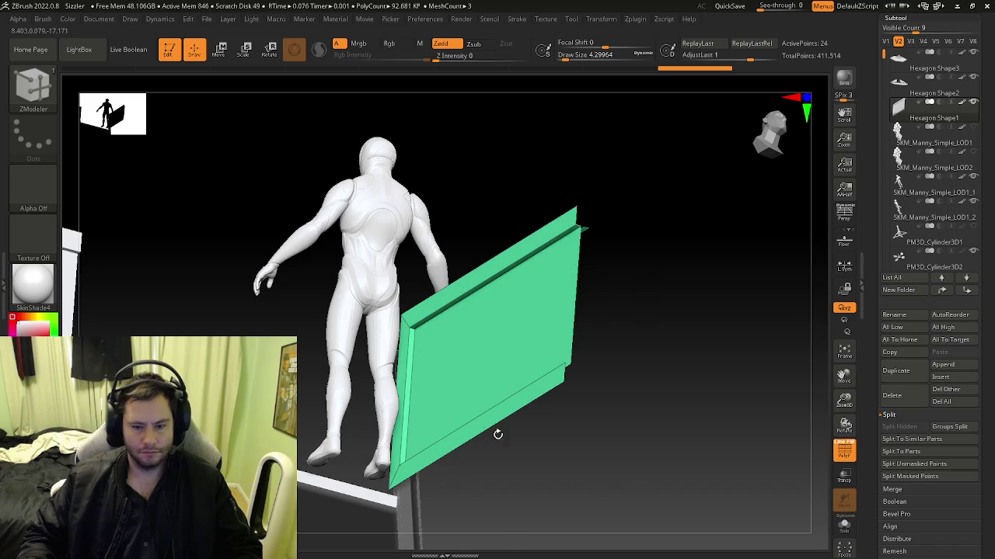
drag(496, 441, 595, 445)
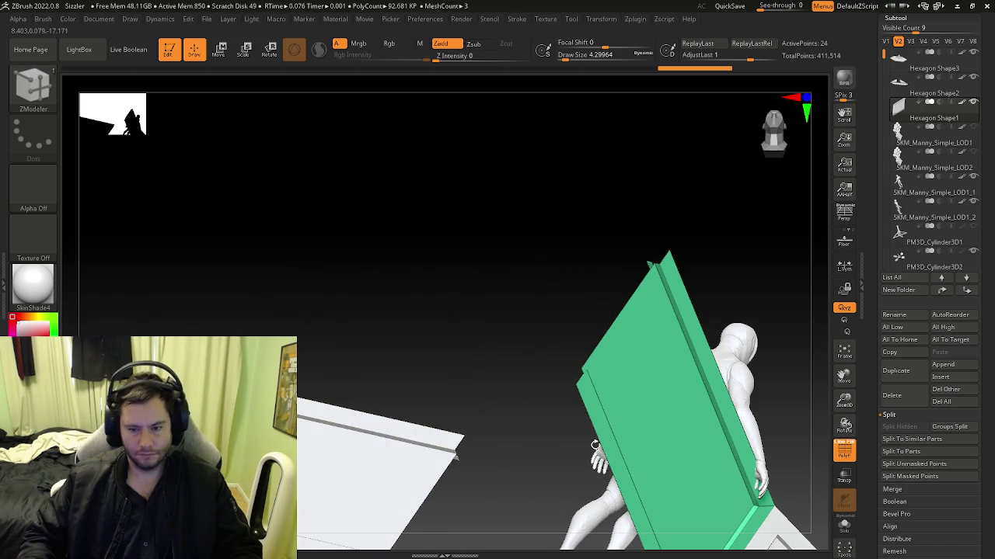
mouse_move(455, 457)
mouse_down()
mouse_move(471, 333)
mouse_move(679, 433)
mouse_up()
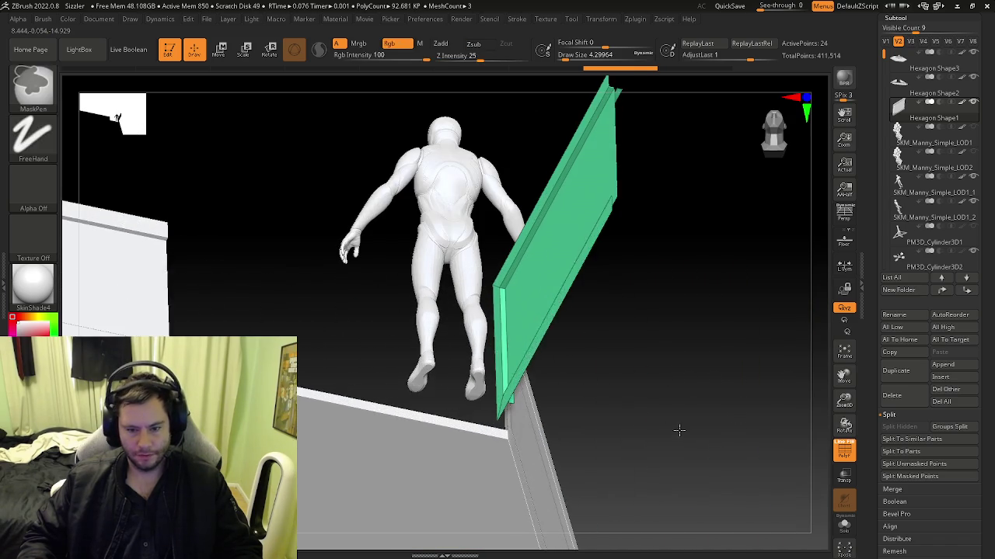
drag(534, 359, 377, 280)
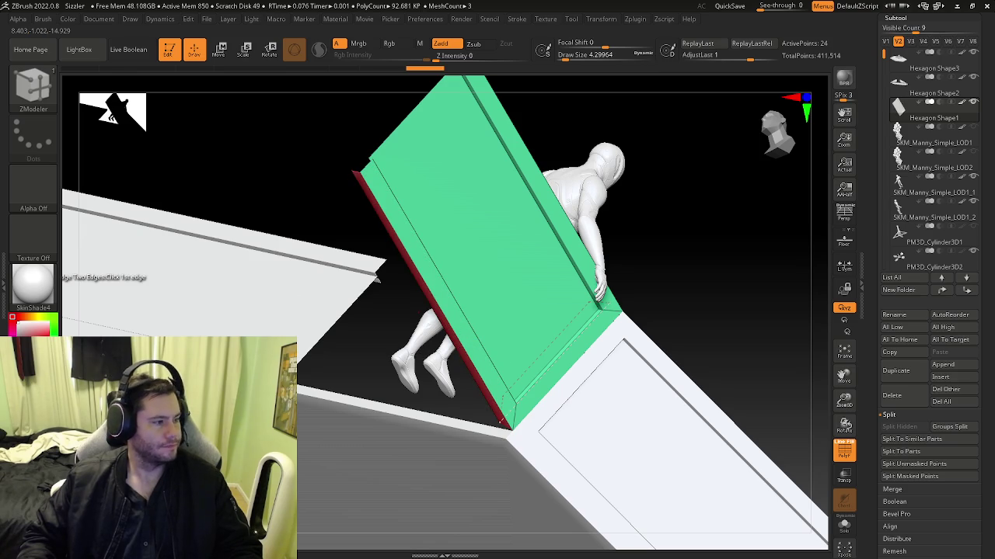
drag(500, 365, 475, 336)
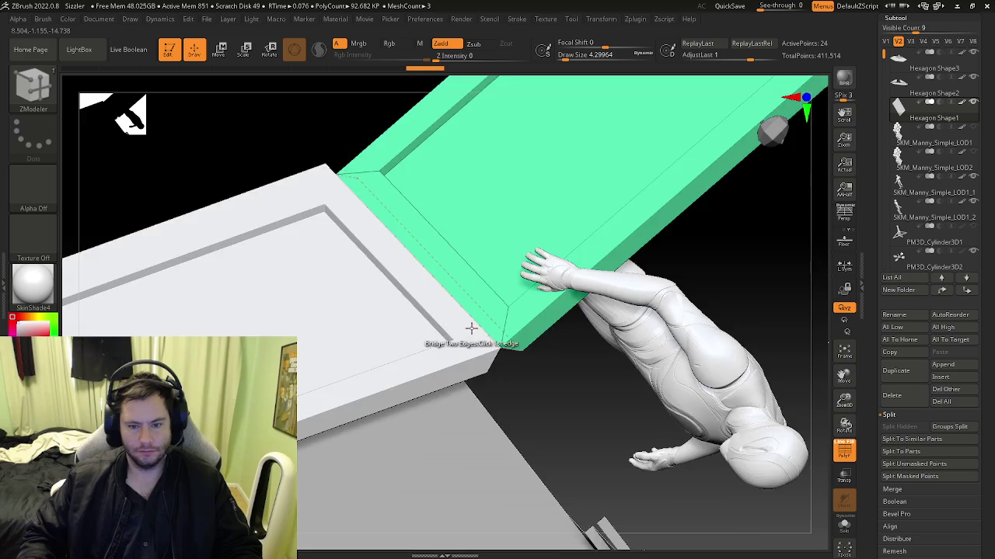
mouse_move(470, 328)
mouse_down()
mouse_move(436, 316)
mouse_move(482, 356)
mouse_up()
key(space)
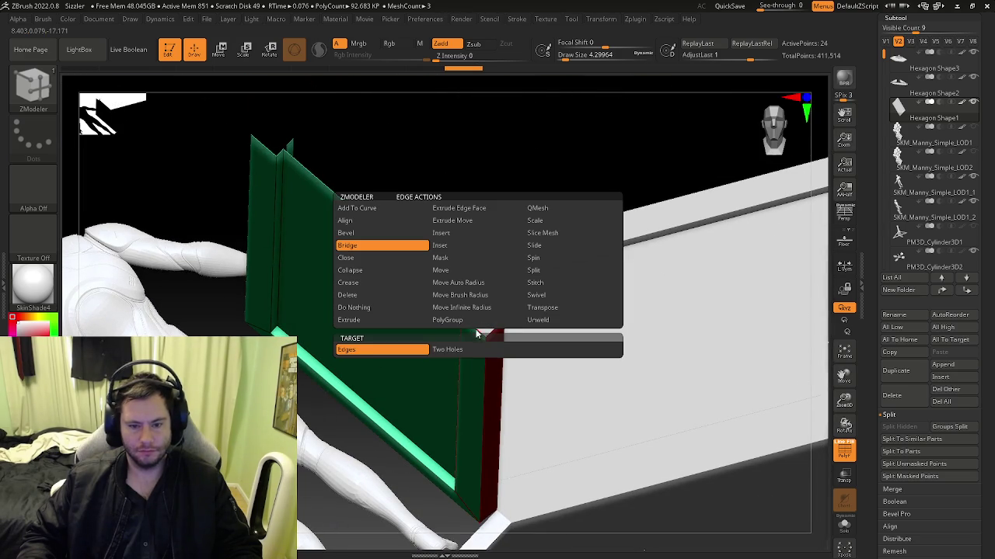
click(379, 258)
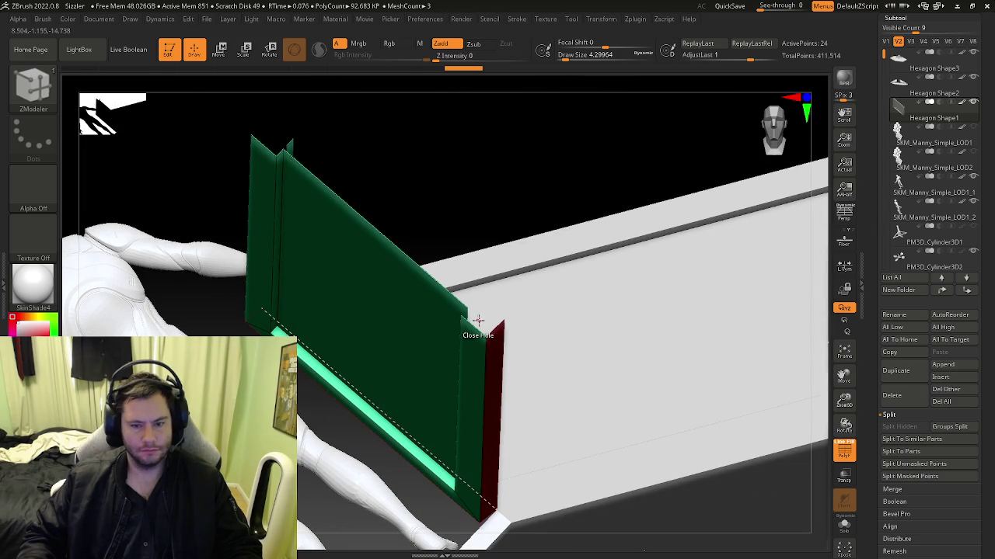
click(473, 326)
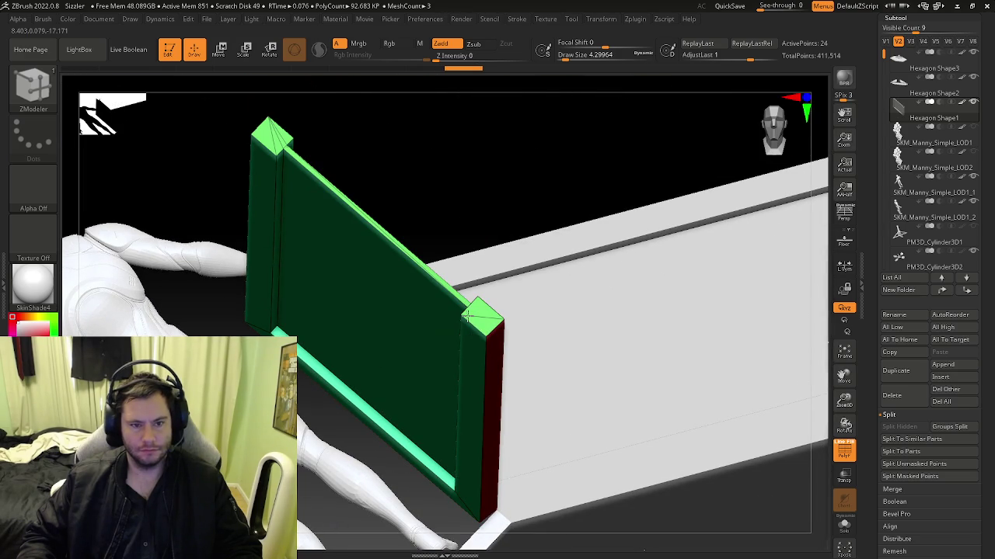
mouse_move(456, 294)
right_down()
mouse_move(345, 238)
mouse_move(328, 271)
mouse_move(324, 326)
mouse_move(363, 304)
mouse_move(417, 222)
mouse_move(455, 275)
mouse_move(474, 265)
right_up()
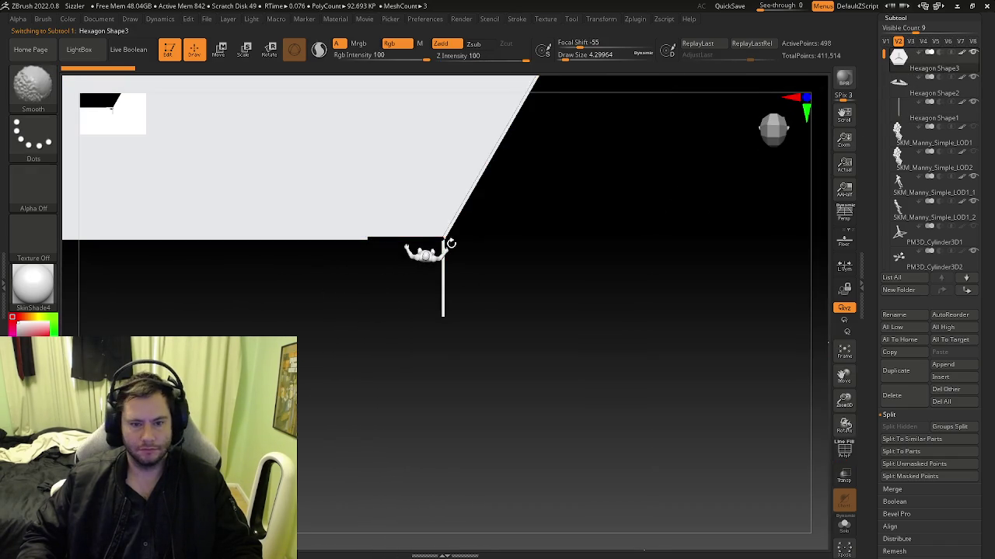
Bridge the gap between the two wall edges on the hexagon base behind the figure.
click(467, 233)
key(ctrl)
mouse_move(399, 229)
right_down()
mouse_move(409, 256)
mouse_move(406, 189)
mouse_move(516, 295)
right_up()
right_drag(475, 243, 420, 244)
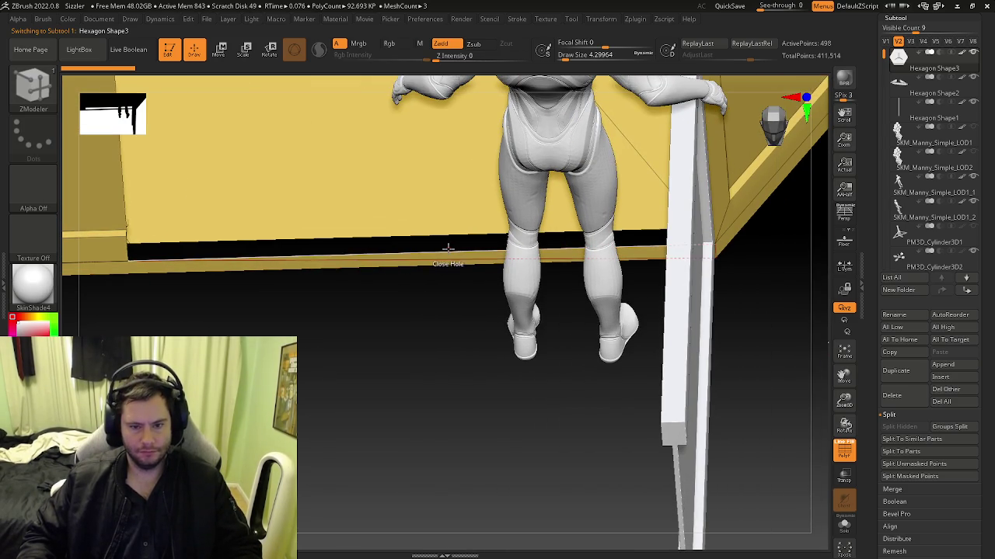
key(space)
click(336, 246)
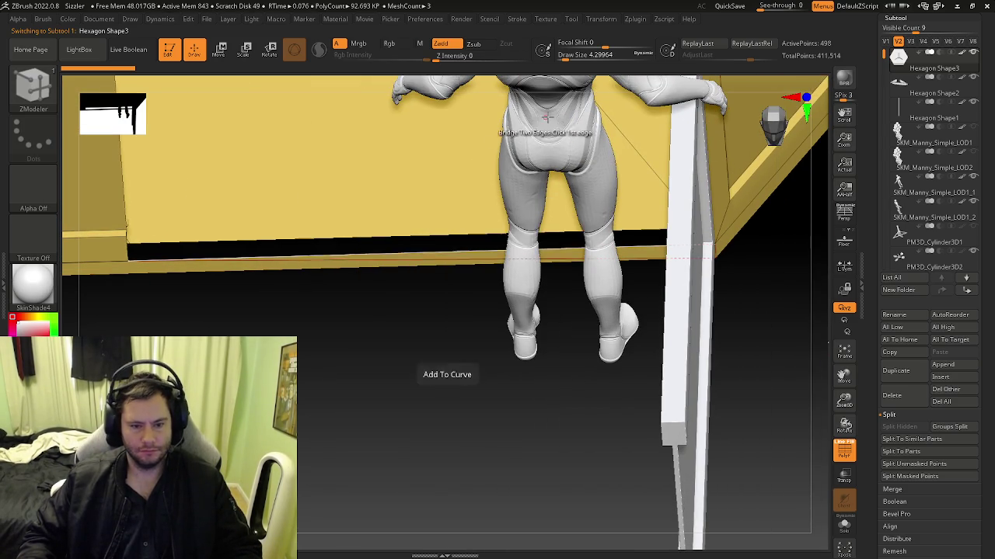
mouse_move(449, 230)
right_down()
mouse_move(472, 275)
mouse_move(444, 276)
mouse_move(455, 355)
mouse_move(582, 342)
mouse_move(588, 296)
mouse_move(615, 307)
mouse_move(564, 293)
mouse_move(651, 300)
mouse_move(351, 296)
mouse_move(301, 361)
mouse_move(378, 322)
mouse_move(405, 285)
mouse_move(384, 377)
mouse_move(482, 234)
mouse_move(497, 257)
mouse_move(474, 250)
right_up()
click(564, 336)
Try closing the hole along the wall edge, undo it, and return to a front view.
key(space)
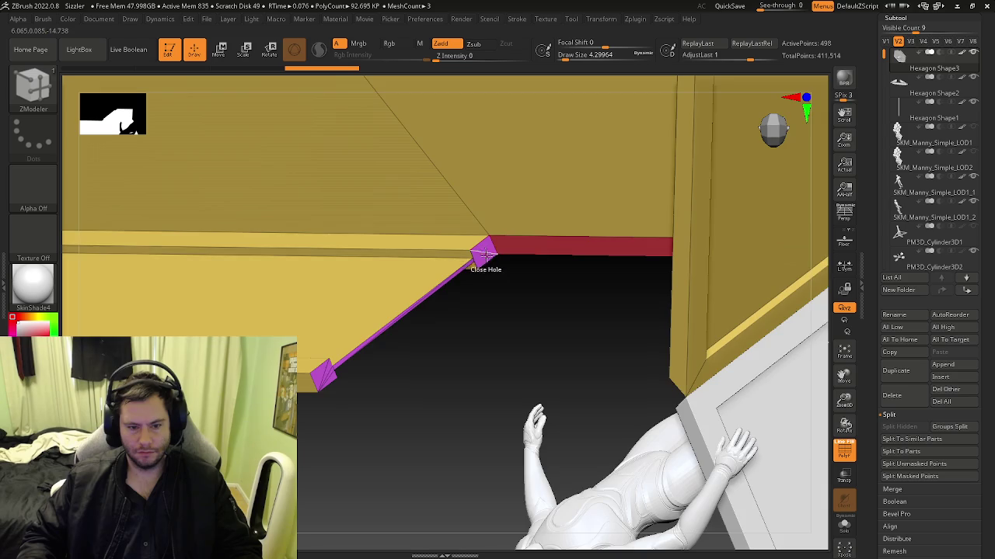
click(484, 253)
mouse_move(483, 254)
right_down()
mouse_move(513, 214)
mouse_move(453, 219)
mouse_move(465, 445)
right_up()
key(ctrl+z)
click(465, 445)
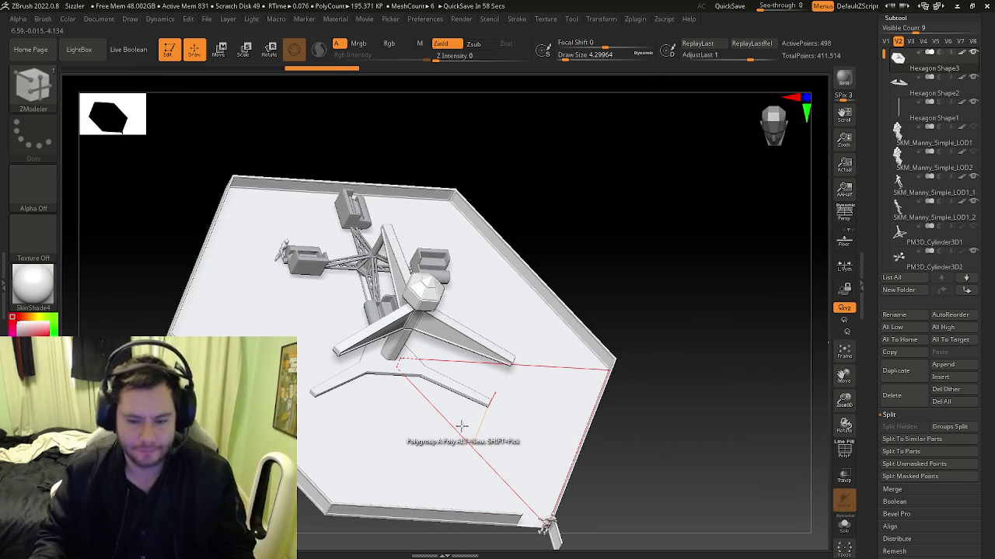
mouse_move(544, 517)
alt+right_down()
mouse_move(440, 322)
mouse_move(688, 388)
alt+right_up()
key(ctrl+z)
mouse_move(568, 395)
right_down()
mouse_move(526, 381)
mouse_move(515, 391)
mouse_move(515, 365)
mouse_move(474, 353)
right_up()
mouse_move(367, 298)
shift+right_down()
mouse_move(412, 442)
mouse_move(422, 388)
mouse_move(412, 408)
shift+right_up()
Delete the Hexagon Shape2 subtool and go back to editing Hexagon Shape3.
key(shift+f)
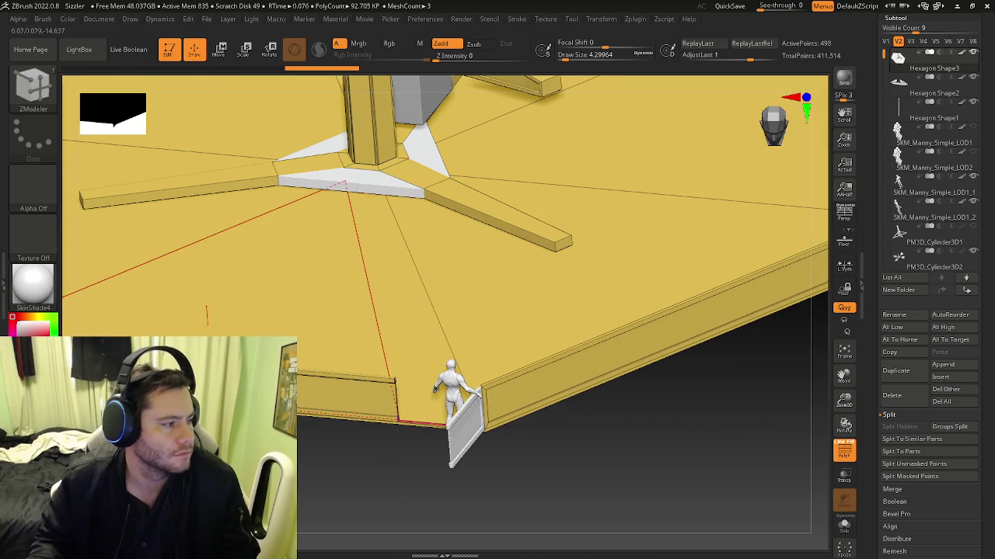
right_drag(399, 289, 404, 295)
click(910, 41)
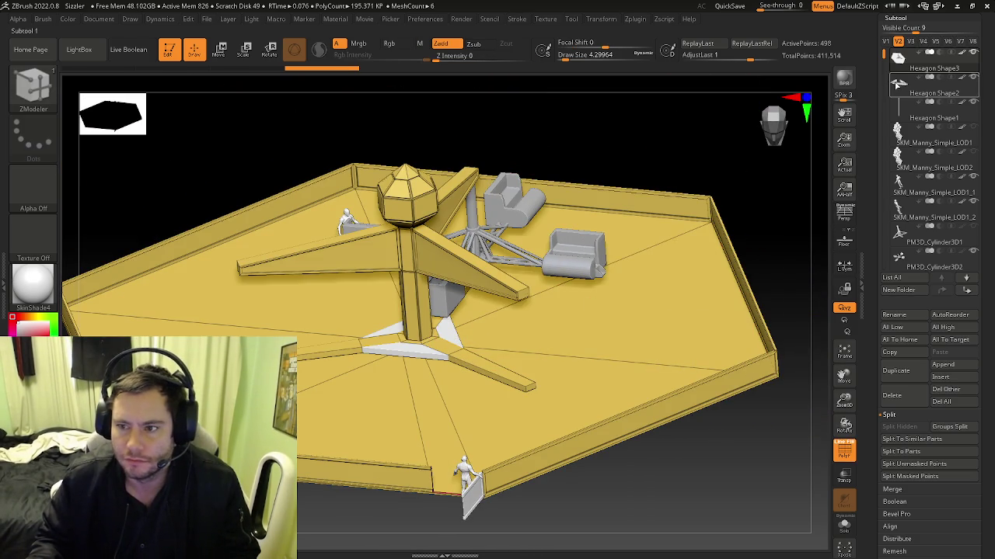
click(900, 86)
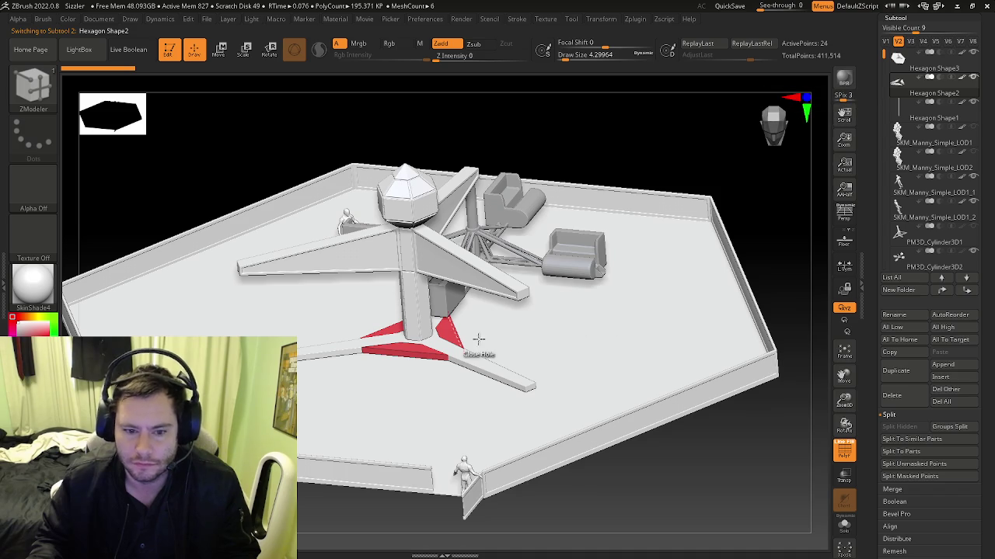
key(f)
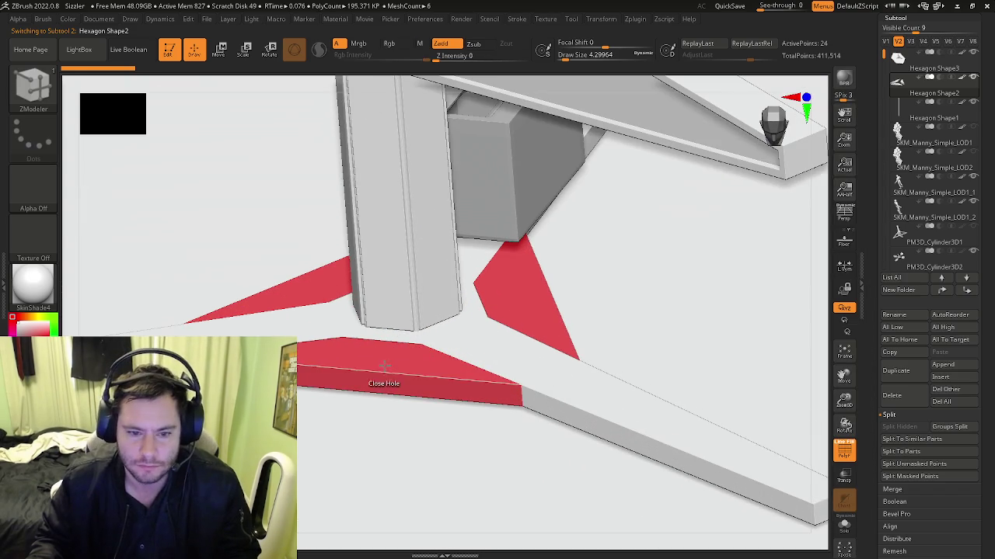
click(890, 395)
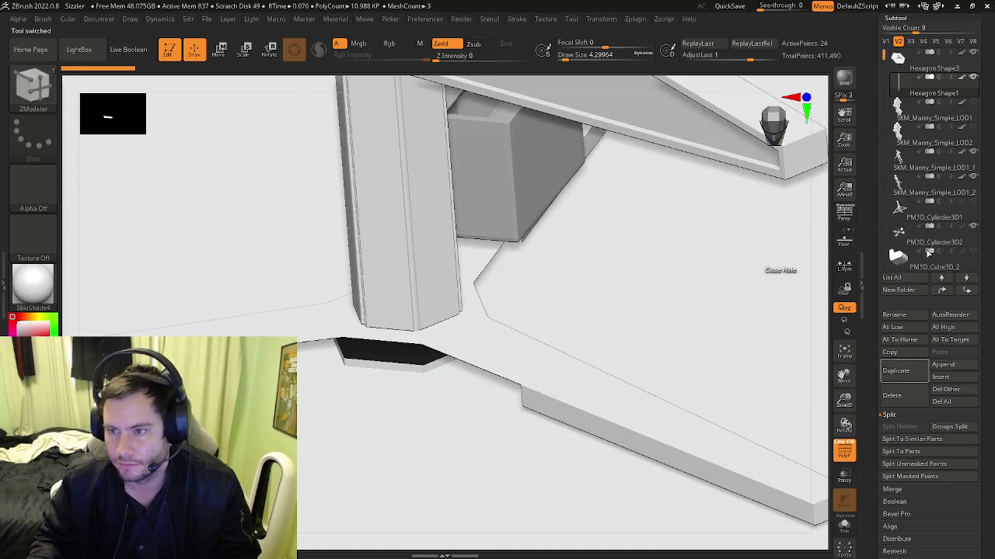
click(896, 68)
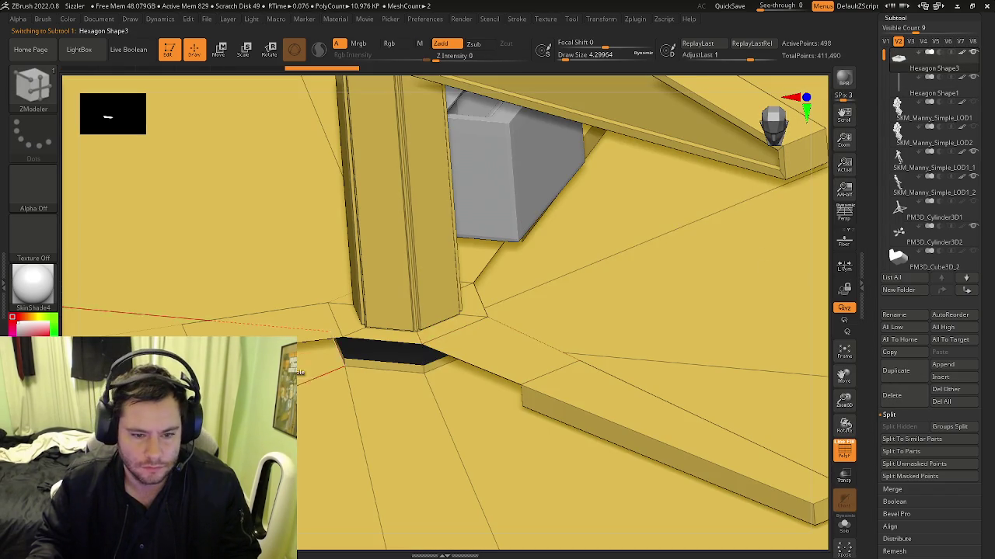
Bridge two edges at the pillar's leg base, extending the polygon down to the floor strip.
right_drag(299, 372, 342, 194)
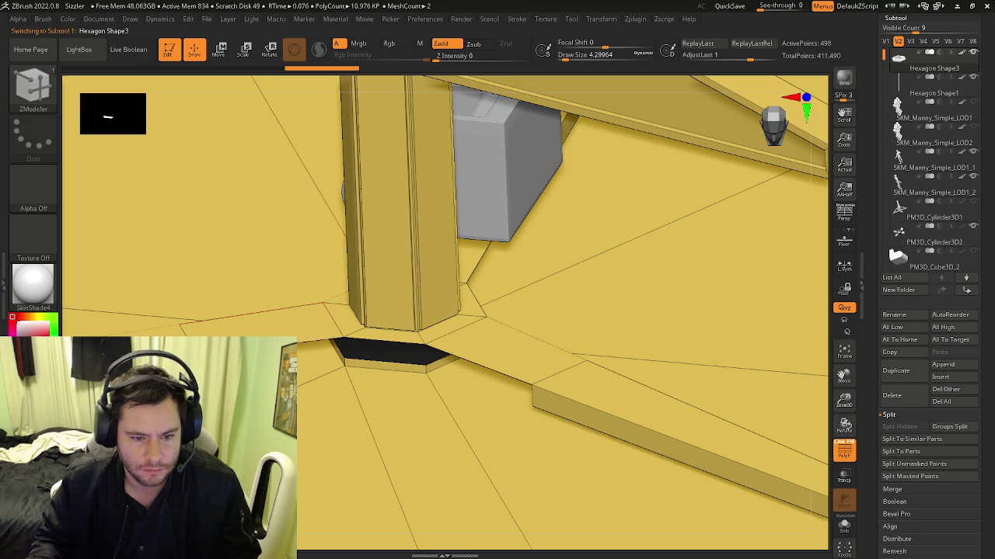
key(space)
click(176, 247)
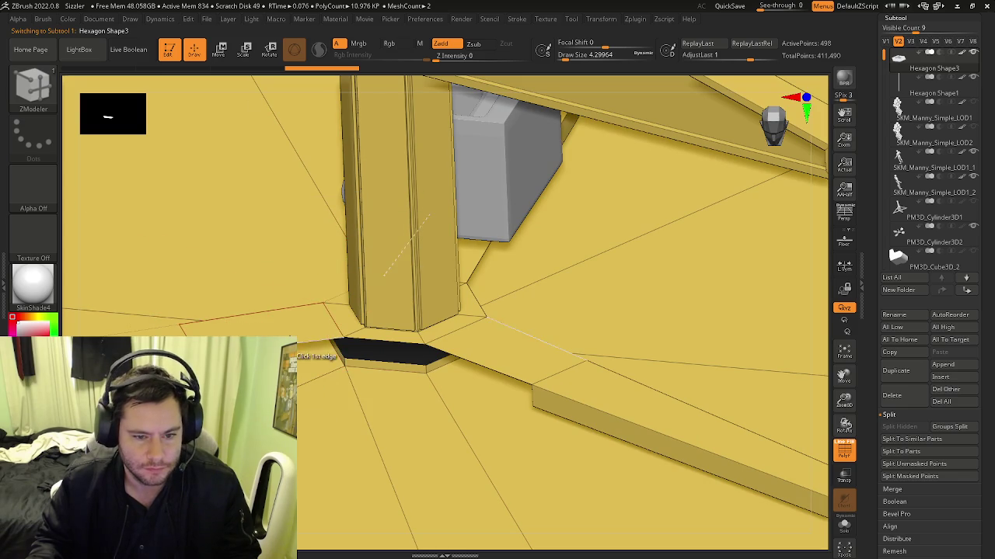
mouse_move(301, 381)
right_down()
mouse_move(311, 366)
mouse_move(296, 375)
right_up()
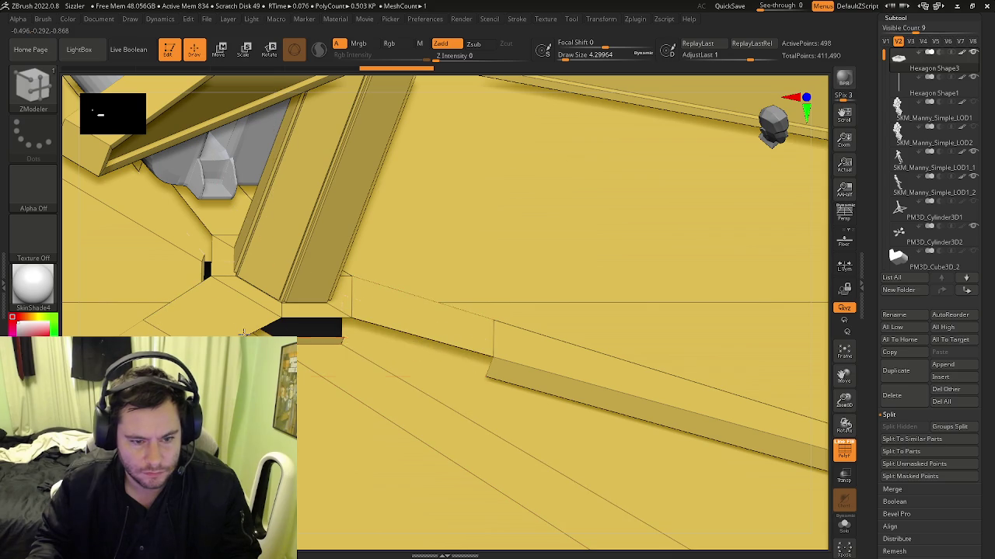
click(238, 332)
right_drag(239, 331, 256, 342)
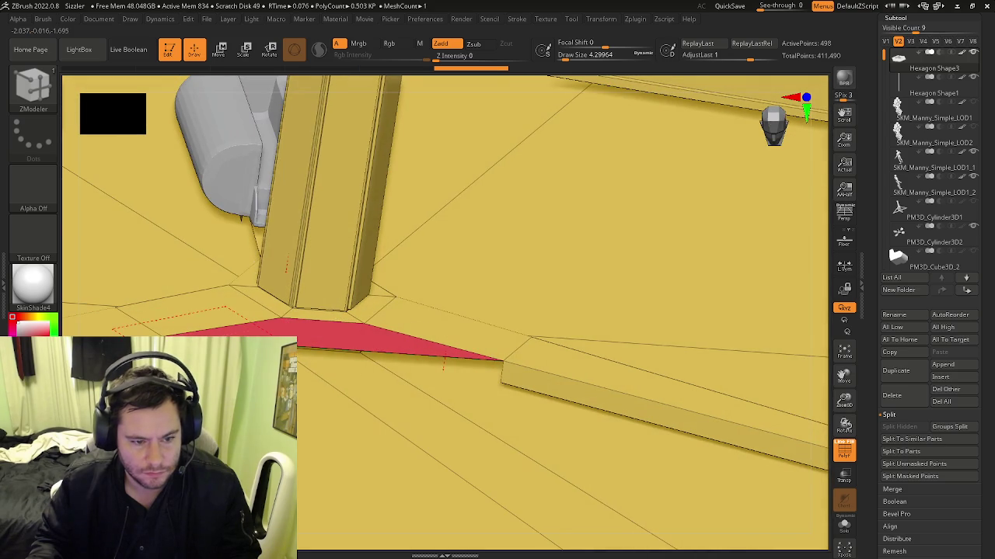
click(491, 378)
mouse_move(489, 378)
right_down()
mouse_move(451, 424)
mouse_move(433, 396)
mouse_move(592, 345)
mouse_move(357, 396)
mouse_move(455, 437)
mouse_move(443, 461)
mouse_move(556, 402)
right_up()
Reselect the ZModeler brush and bring up its polygon actions.
key(b)
key(z)
key(m)
key(space)
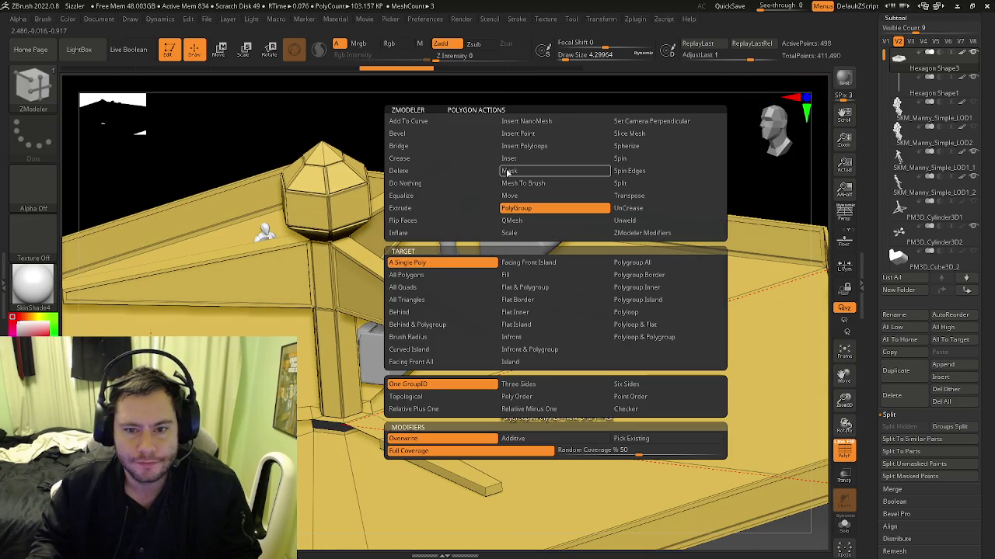
Mask the floor with Mask Flat Island, invert the mask, and hide the rest with HidePt.
click(508, 170)
click(508, 324)
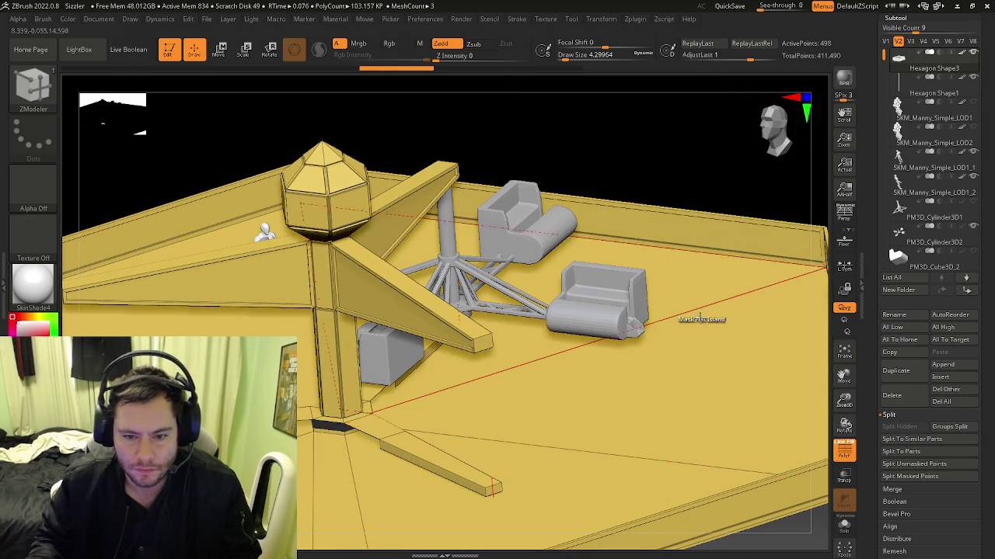
click(652, 364)
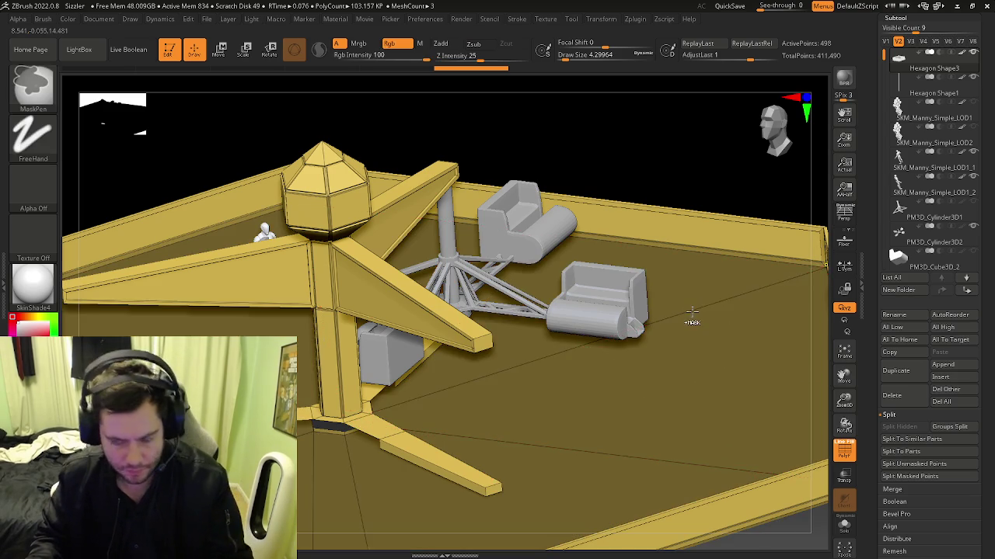
key(ctrl+i)
drag(877, 506, 892, 393)
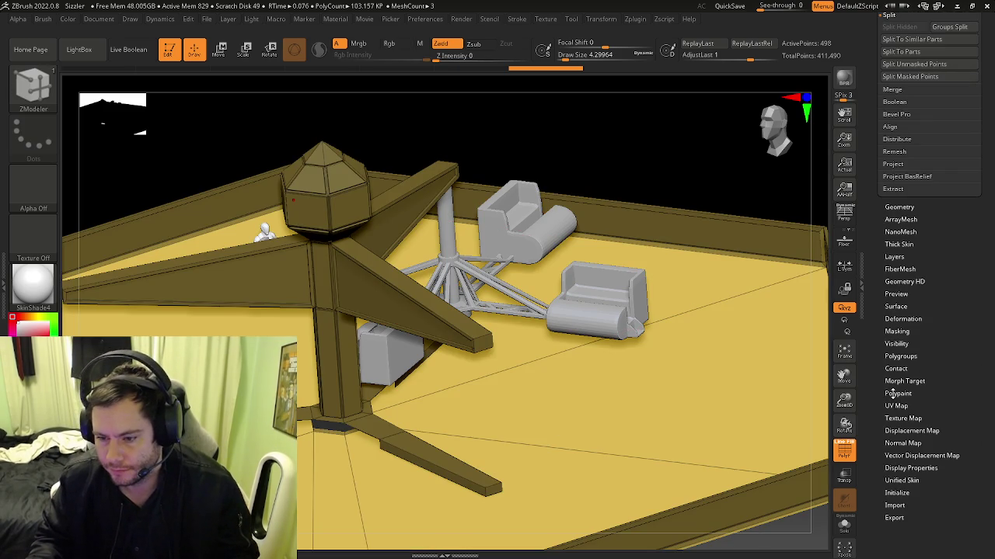
click(894, 344)
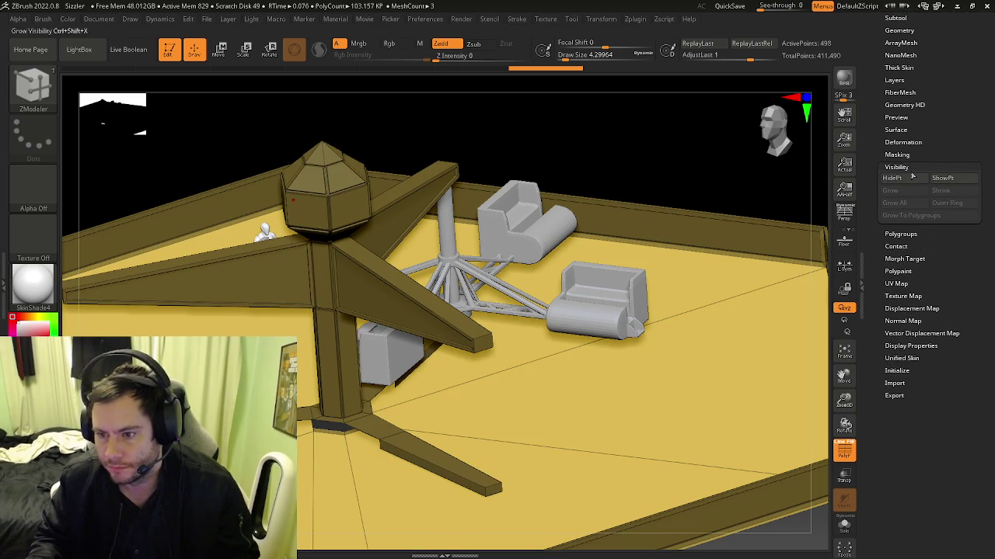
click(900, 178)
Inspect the hub where the support legs meet, then unhide the floor with ShowPt.
mouse_move(450, 432)
right_down()
mouse_move(519, 441)
mouse_move(441, 327)
mouse_move(255, 300)
mouse_move(584, 315)
right_up()
key(f)
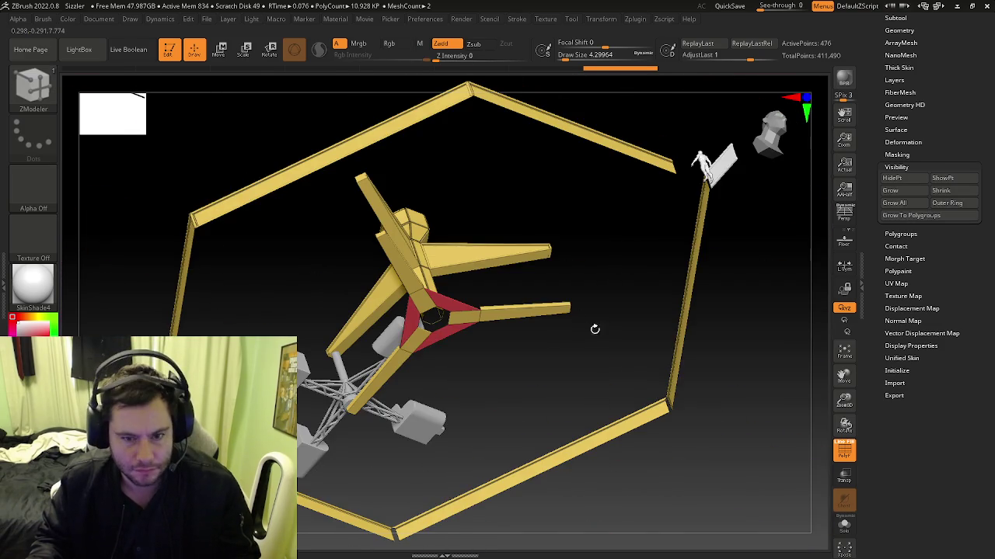
mouse_move(447, 330)
ctrl+right_down()
mouse_move(510, 373)
mouse_move(360, 418)
mouse_move(688, 438)
mouse_move(703, 330)
ctrl+right_up()
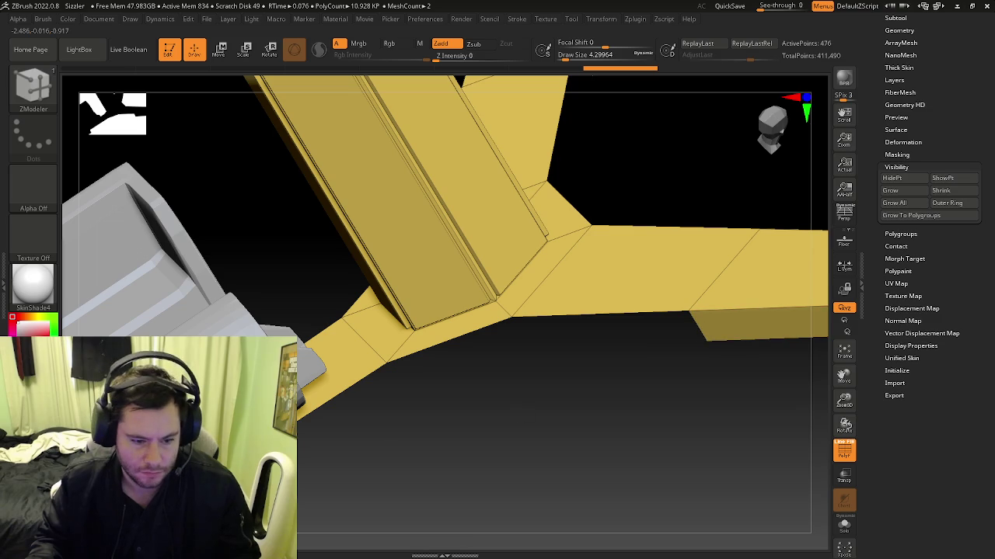
right_drag(307, 465, 426, 398)
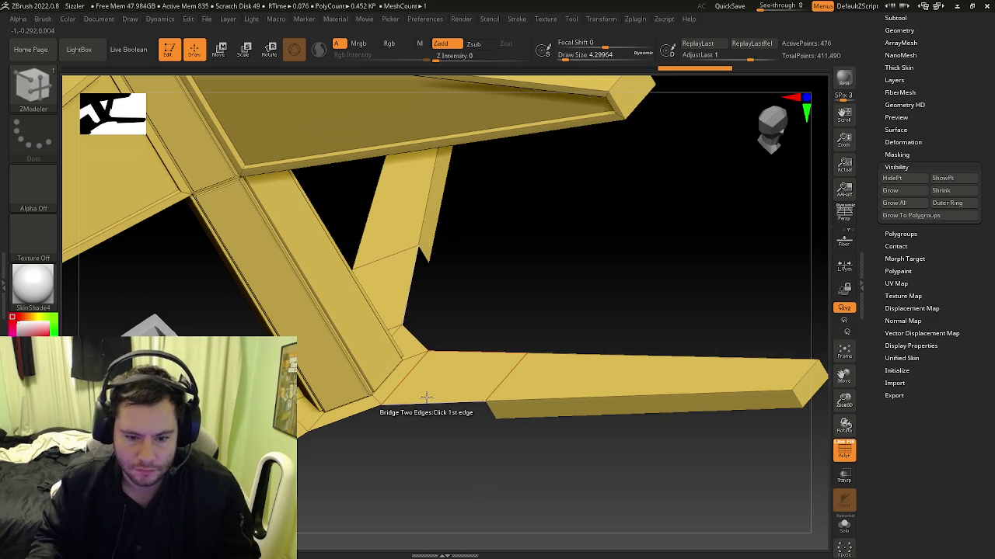
right_drag(816, 239, 613, 329)
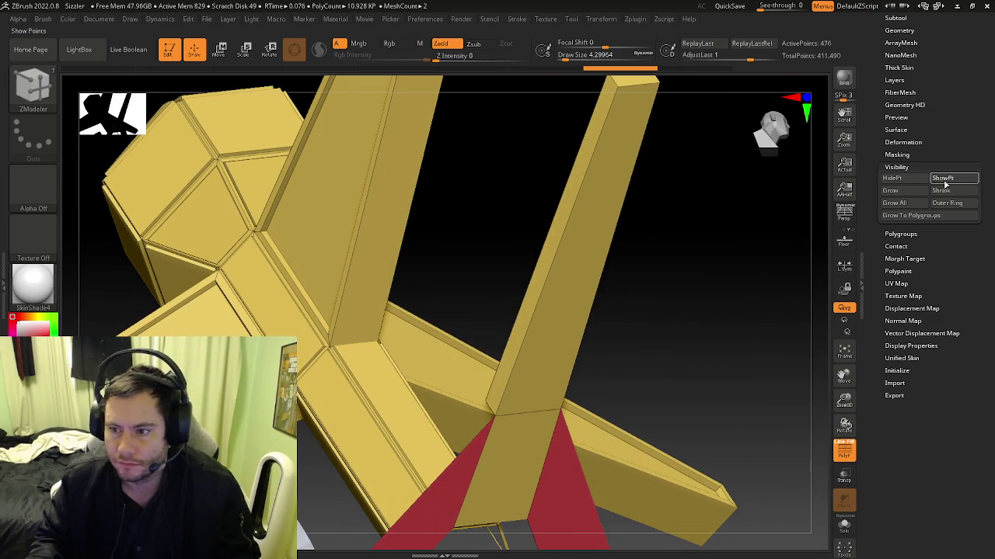
click(942, 178)
Bridge the two edges beside the leg base, then view the whole hexagonal platform.
mouse_move(506, 393)
right_down()
mouse_move(513, 469)
mouse_move(540, 355)
mouse_move(484, 404)
mouse_move(391, 342)
right_up()
mouse_move(512, 381)
right_down()
mouse_move(467, 303)
mouse_move(297, 315)
right_up()
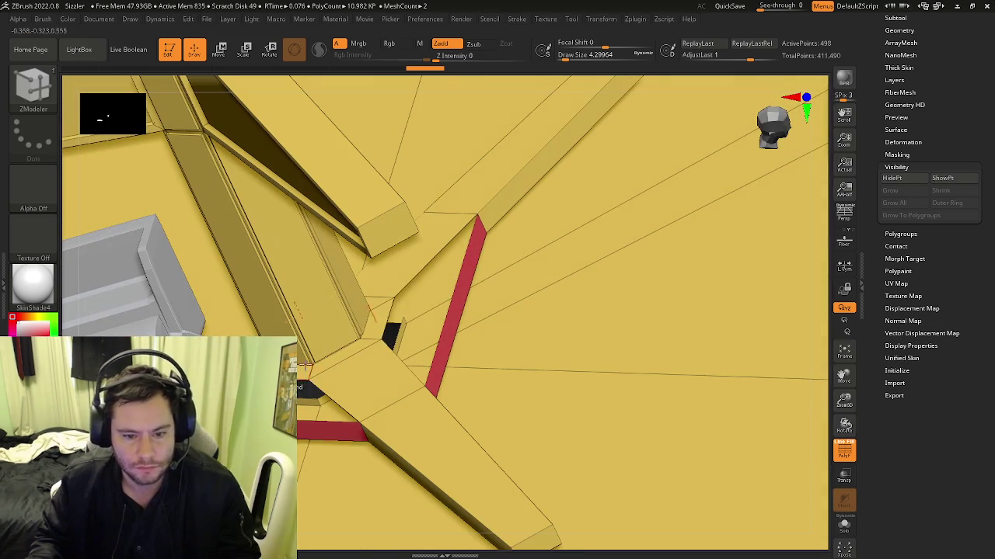
click(424, 261)
right_drag(388, 247, 276, 330)
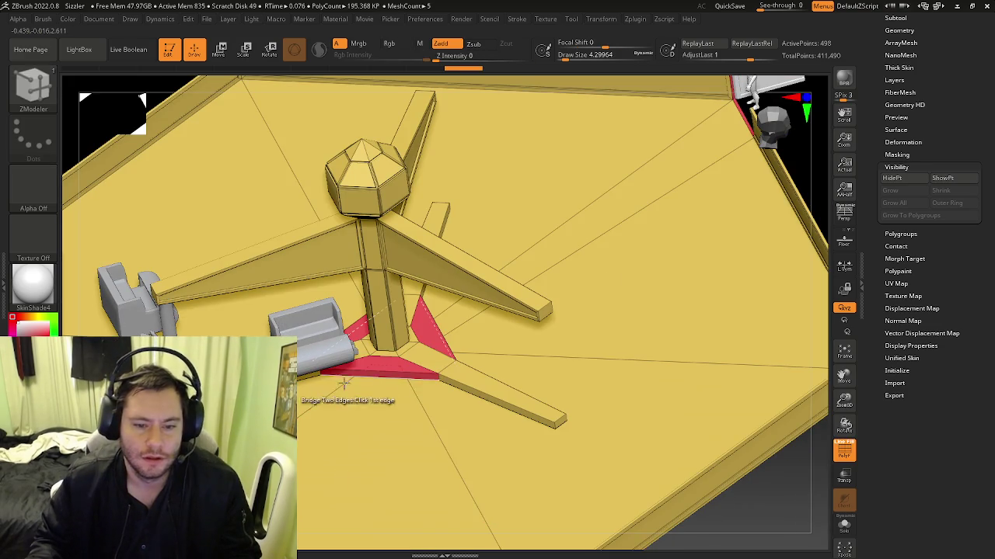
key(ctrl)
mouse_move(416, 379)
ctrl+right_down()
mouse_move(411, 365)
mouse_move(404, 373)
mouse_move(464, 432)
mouse_move(601, 237)
mouse_move(540, 362)
mouse_move(615, 319)
mouse_move(622, 342)
mouse_move(591, 273)
ctrl+right_up()
key(shift)
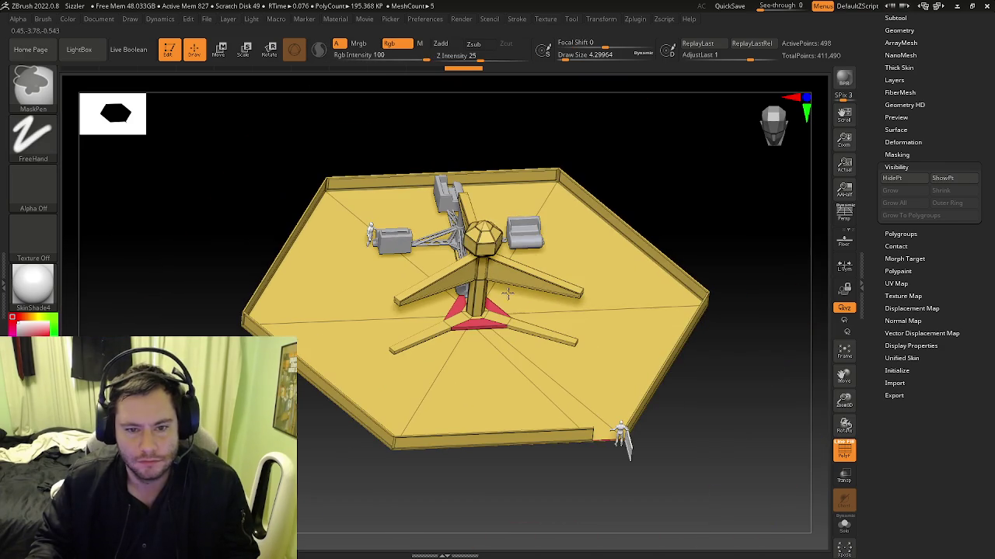
mouse_move(547, 219)
ctrl+right_down()
mouse_move(585, 264)
mouse_move(587, 235)
ctrl+right_up()
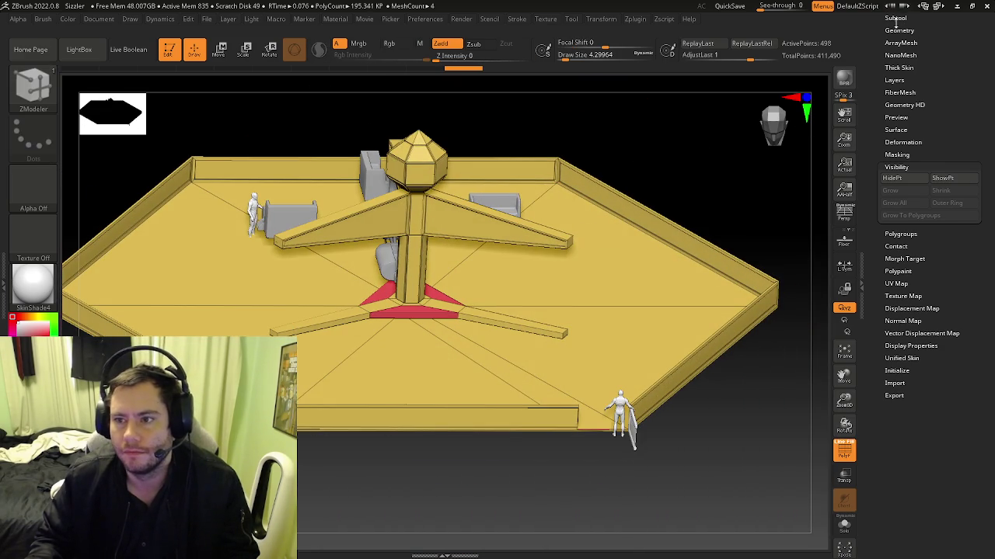
Duplicate the PM3D_Cylinder3D2 arm assembly and position the copy with the move gizmo at the hub.
click(896, 20)
click(909, 241)
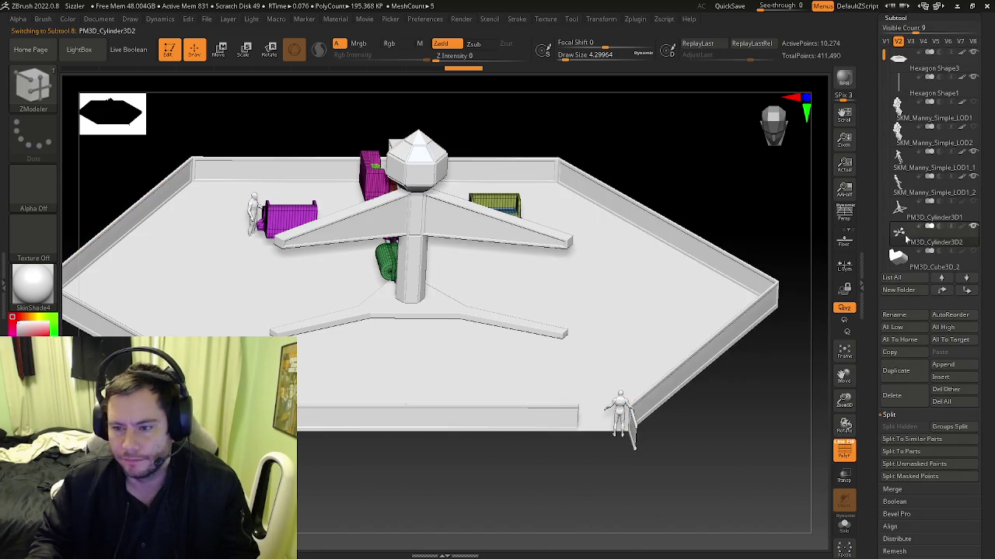
click(905, 373)
key(w)
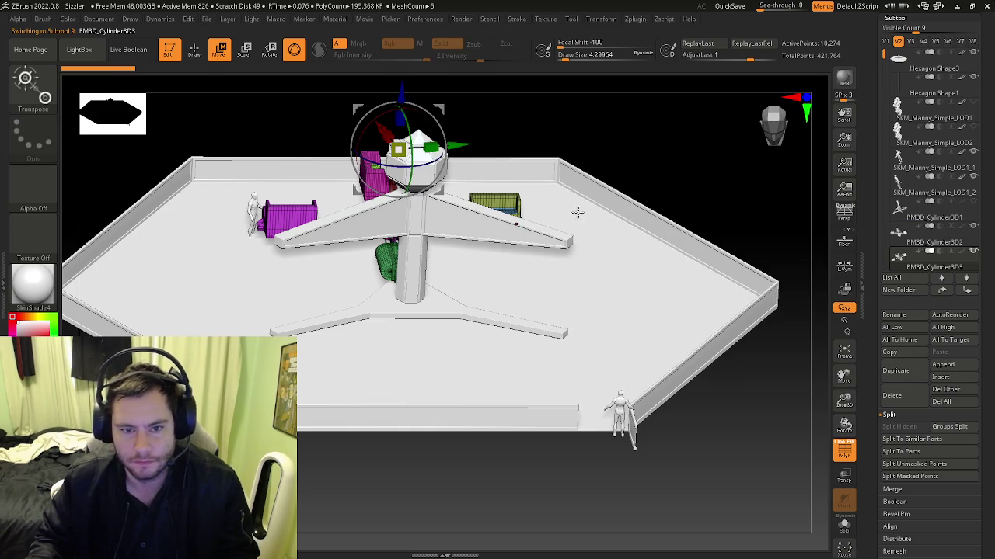
alt+right_drag(498, 168, 457, 212)
click(414, 205)
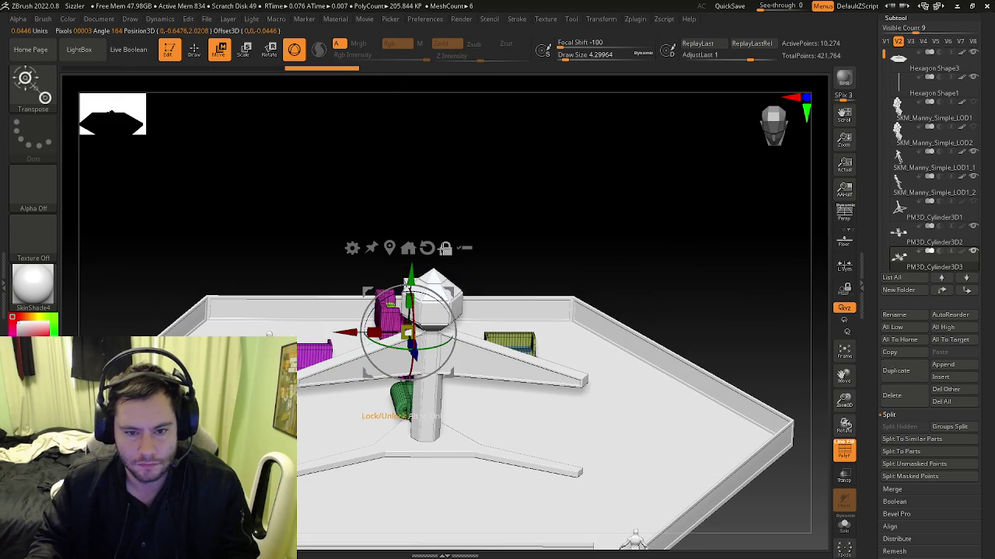
click(408, 247)
mouse_move(408, 247)
mouse_down()
mouse_move(462, 359)
mouse_move(505, 383)
mouse_move(383, 423)
mouse_up()
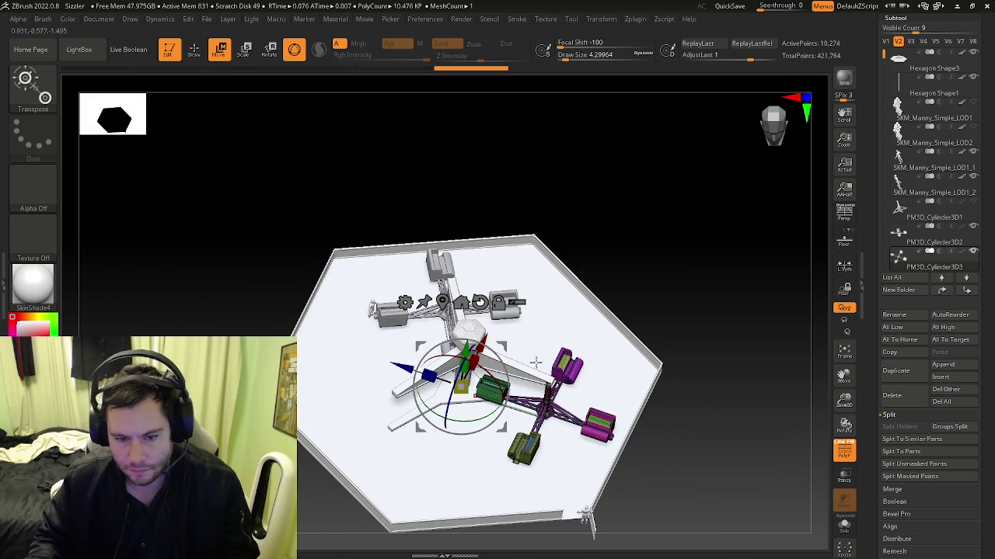
Duplicate the assembly again, rotate it around the hub, then return to Draw mode.
click(890, 380)
mouse_move(484, 418)
mouse_down()
mouse_move(325, 422)
mouse_move(311, 391)
mouse_up()
key(ctrl+z)
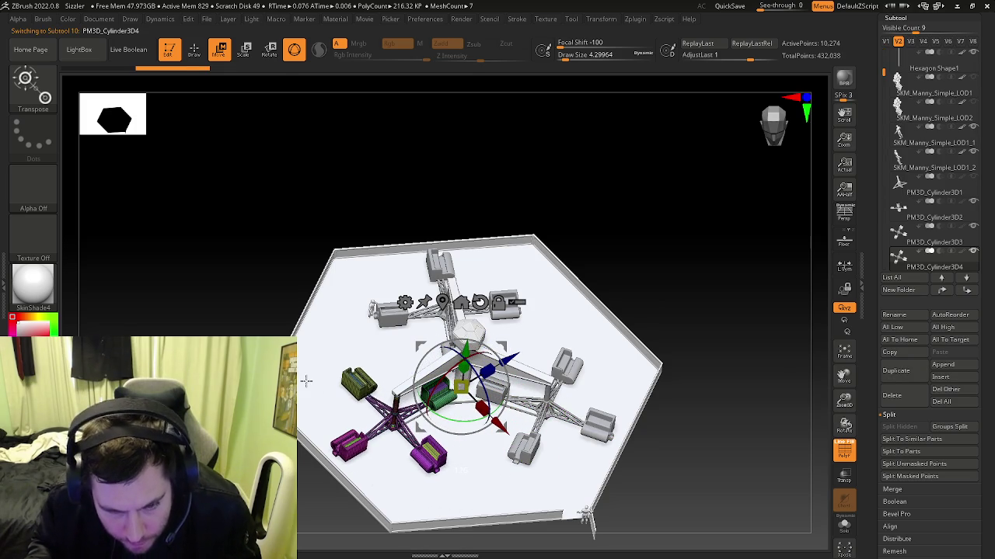
key(q)
right_drag(568, 401, 560, 326)
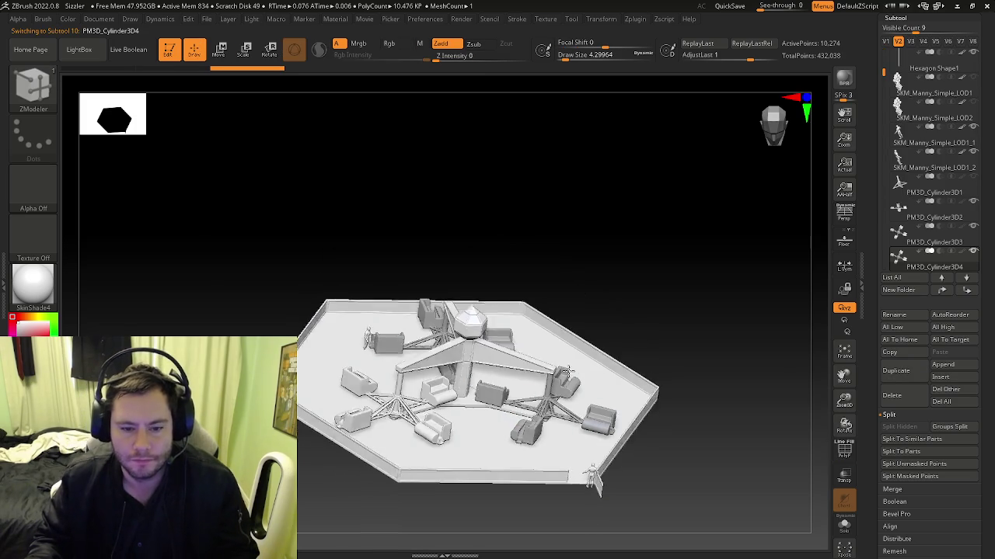
Save the project over Sizzler.zpr in the Circus folder, confirming the replacement.
click(207, 20)
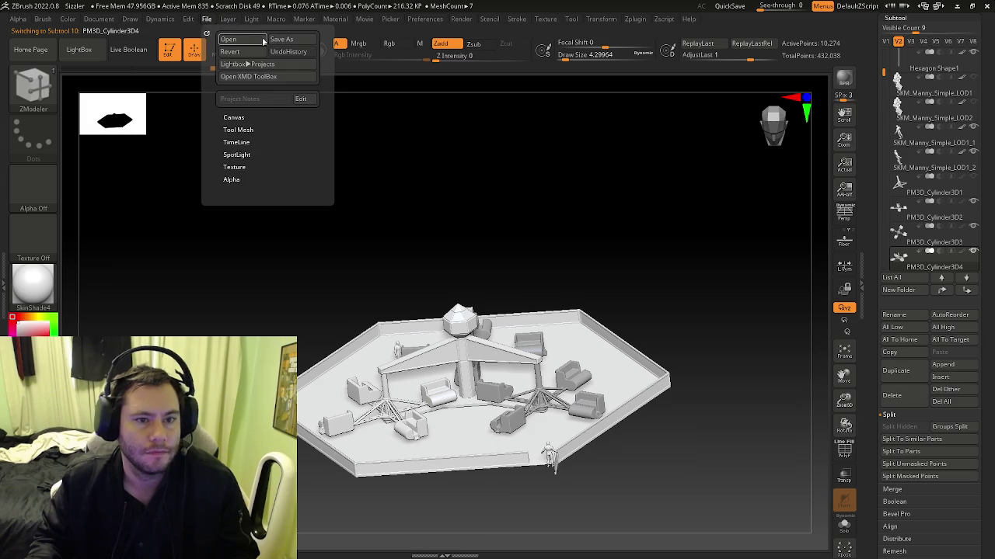
click(281, 39)
click(700, 443)
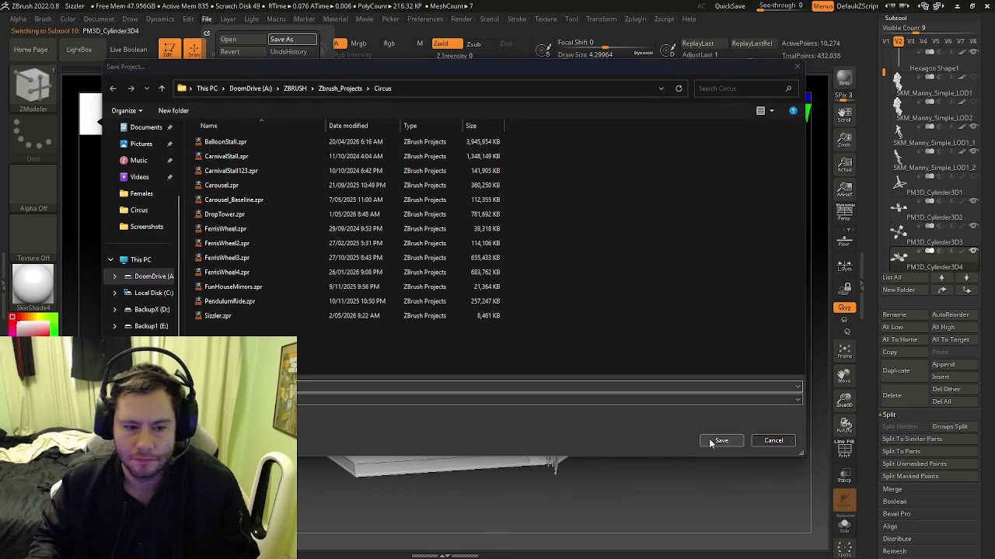
click(535, 272)
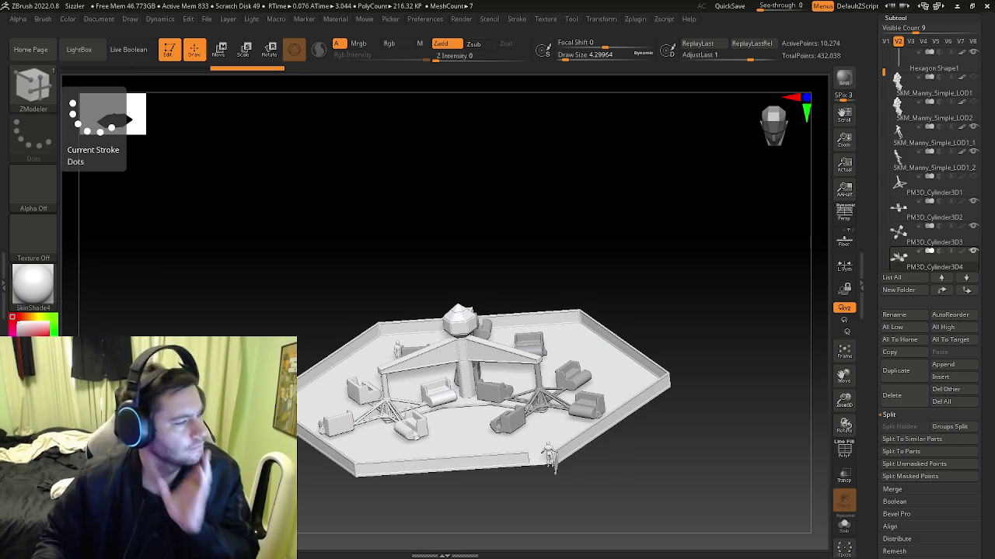
Bring up the File menu options.
click(213, 22)
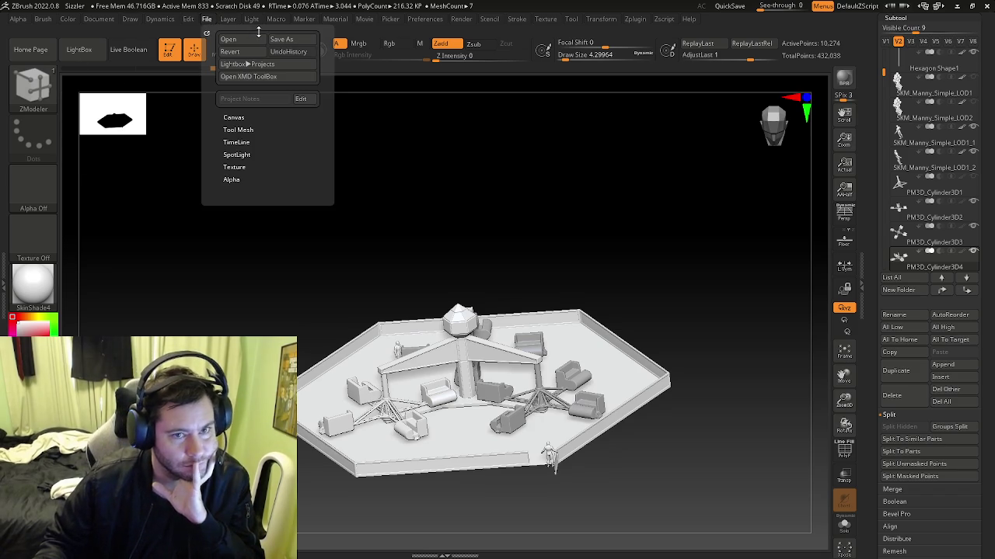
Save As Sizzler.zpr in the Circus folder, overwriting the existing file.
click(281, 39)
click(721, 441)
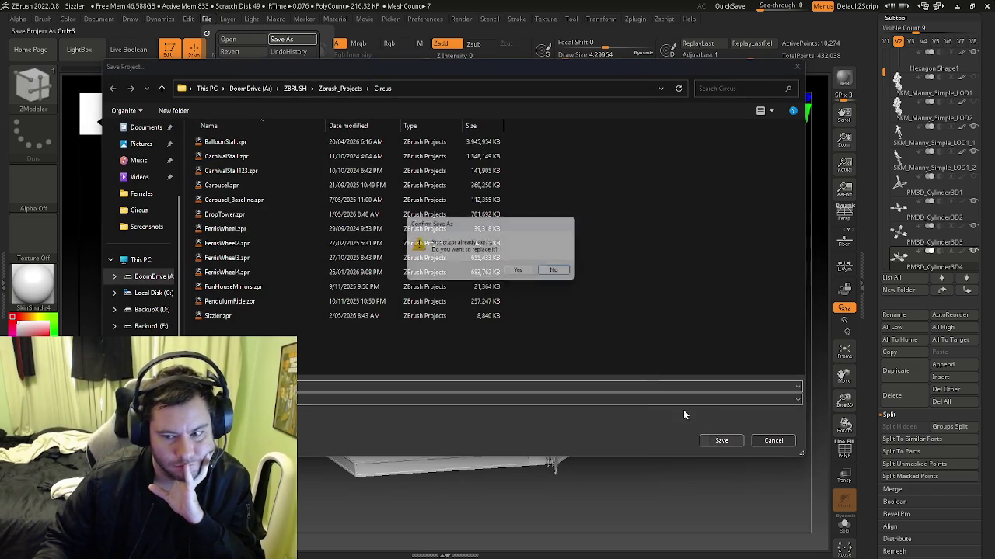
click(517, 272)
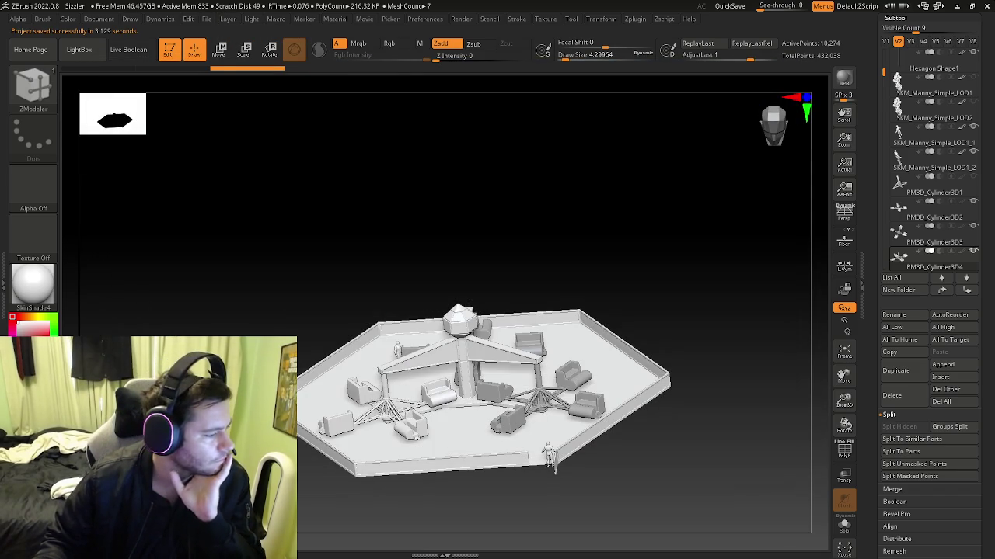